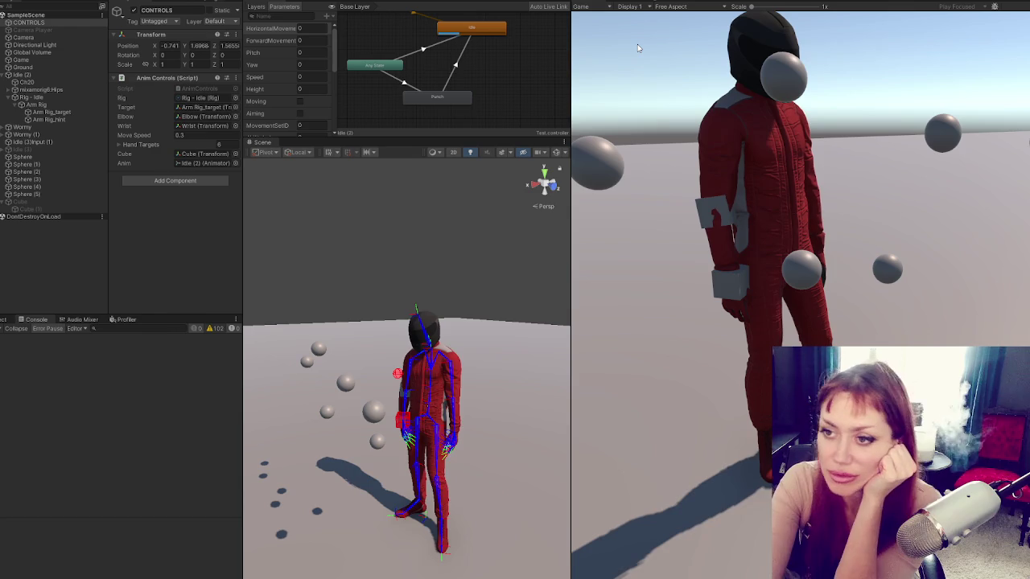
Exit Play mode and select the Any State → Punch transition in the Animator.
scroll(315, 70, "down", 5)
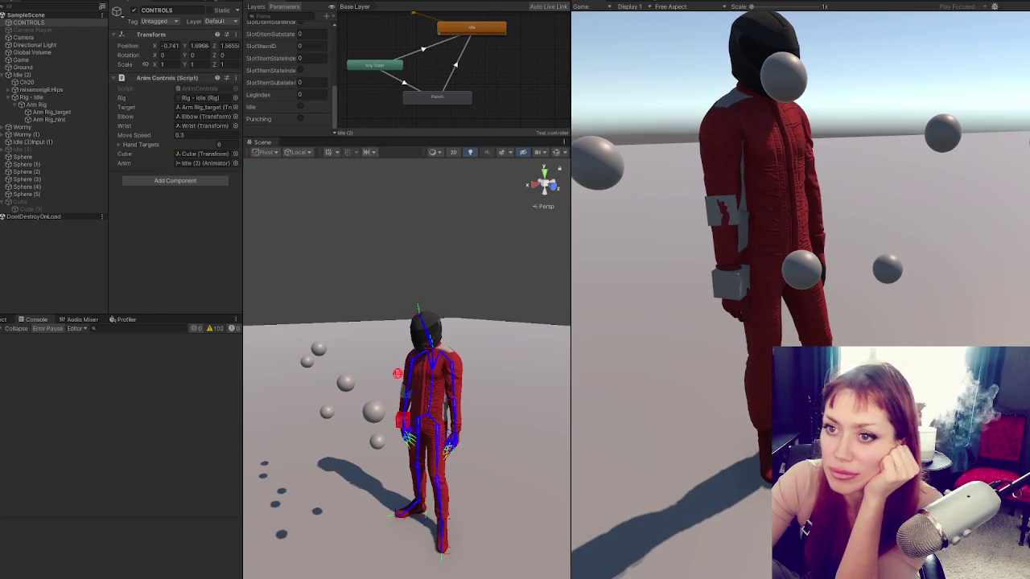
key("ctrl+p")
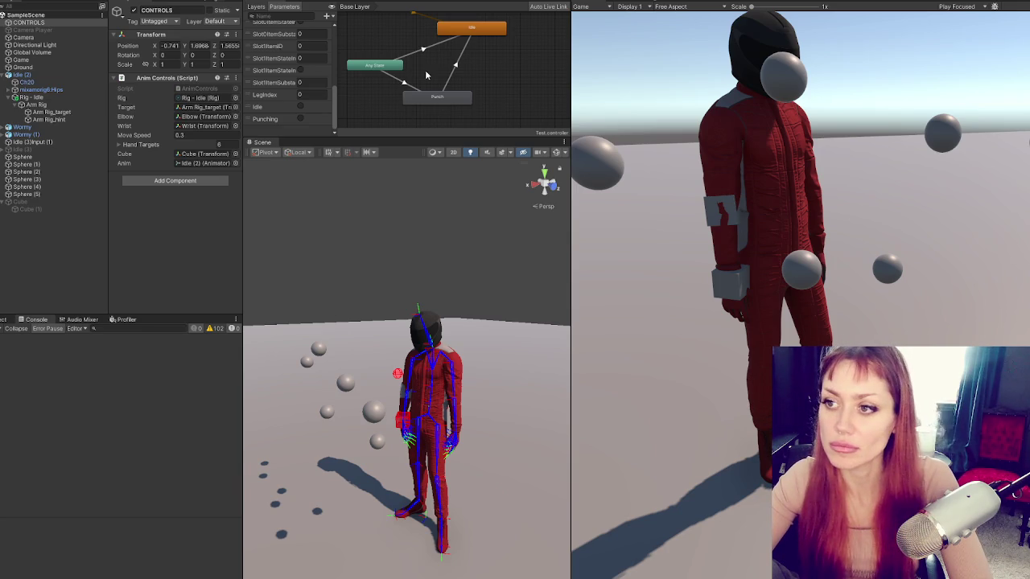
left_click(404, 84)
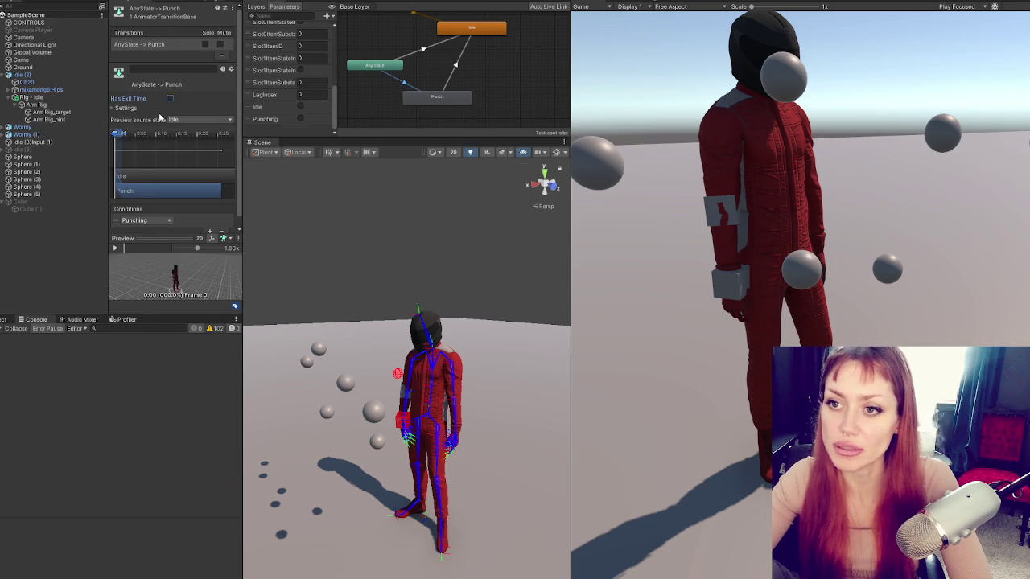
Review the Any State → Punch transition settings, then return to the Punching CrossFade line in AnimControls.cs.
left_click(125, 107)
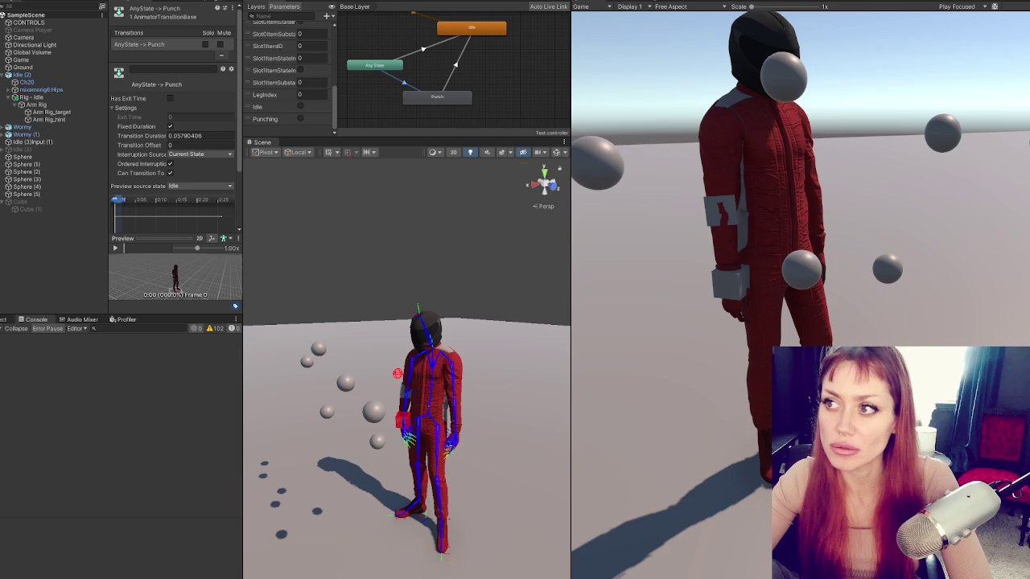
key("alt+Tab")
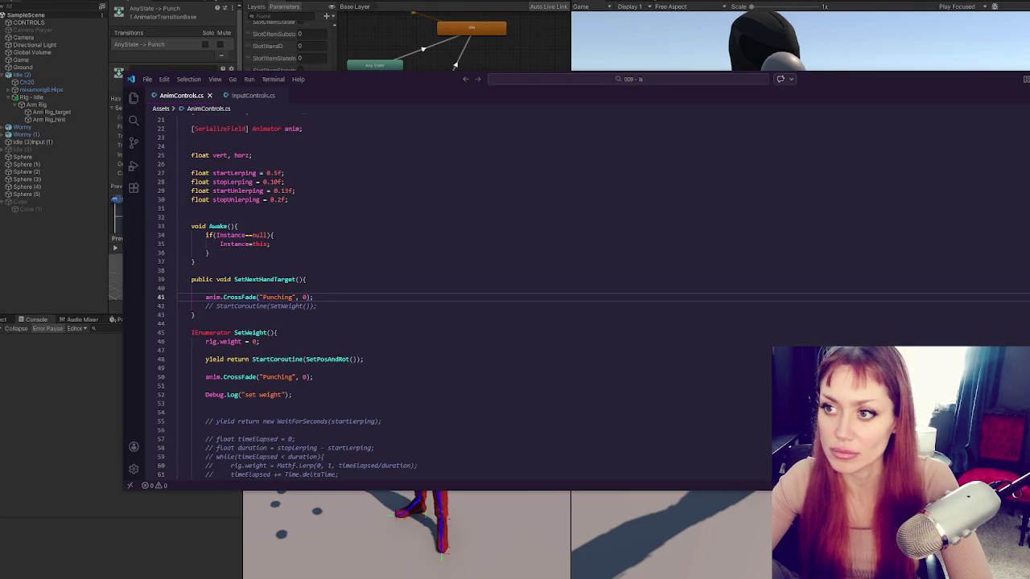
key("alt+Tab")
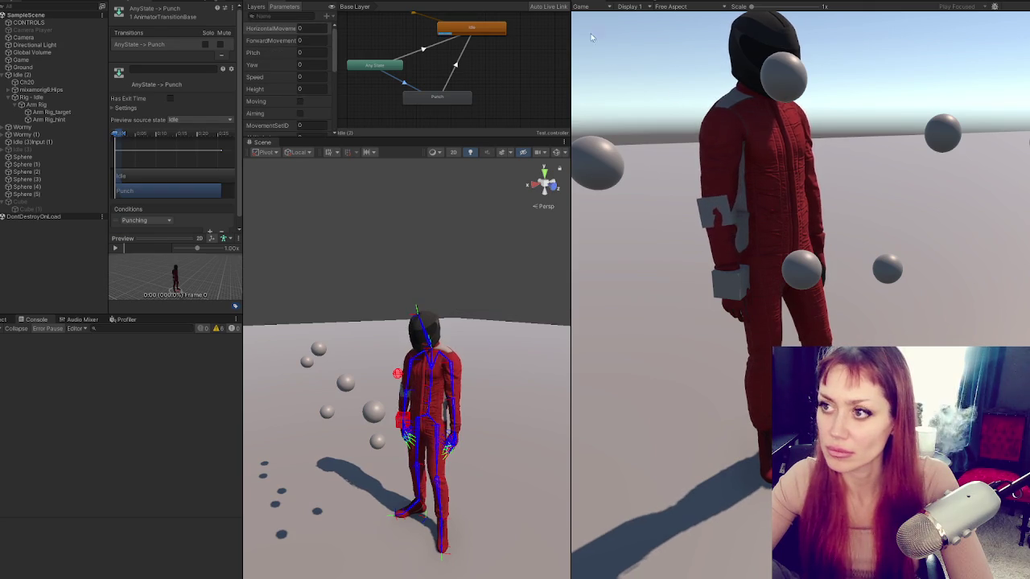
key("ctrl+p")
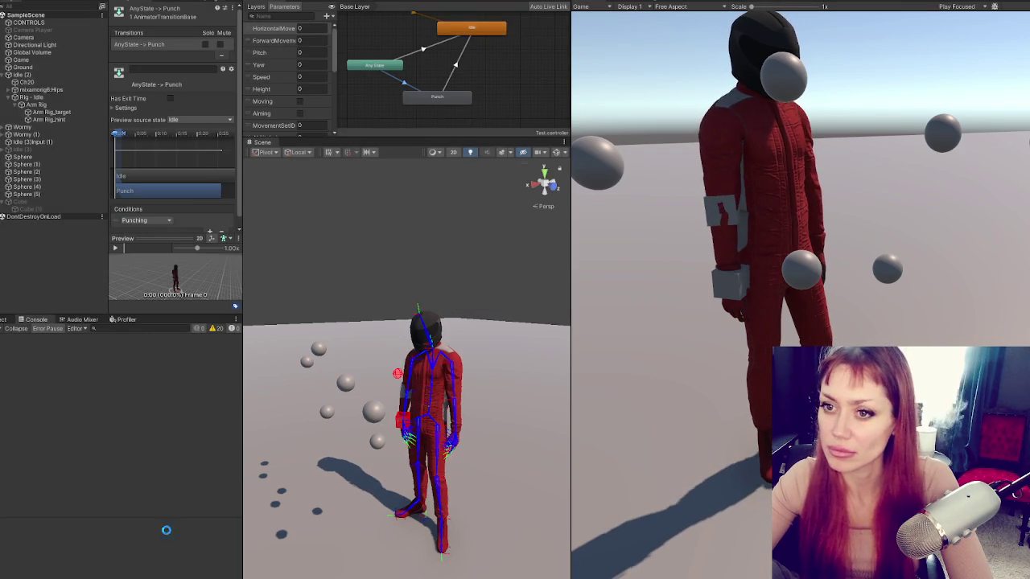
key("alt+Tab")
left_click(328, 296)
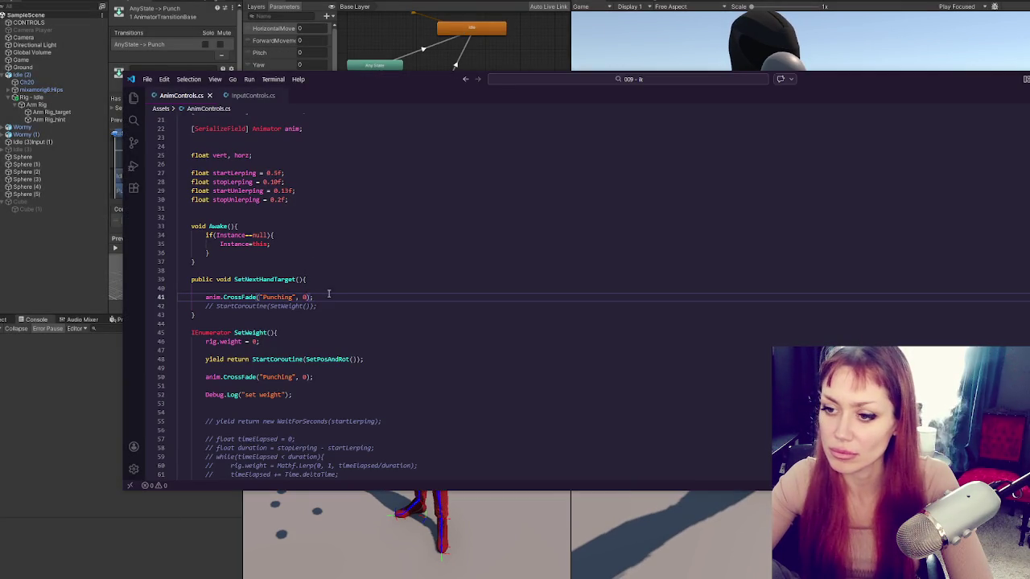
Keep a commented copy of the CrossFade line, change the original to SetTrigger("Punching"), and save.
key("shift+alt+Down")
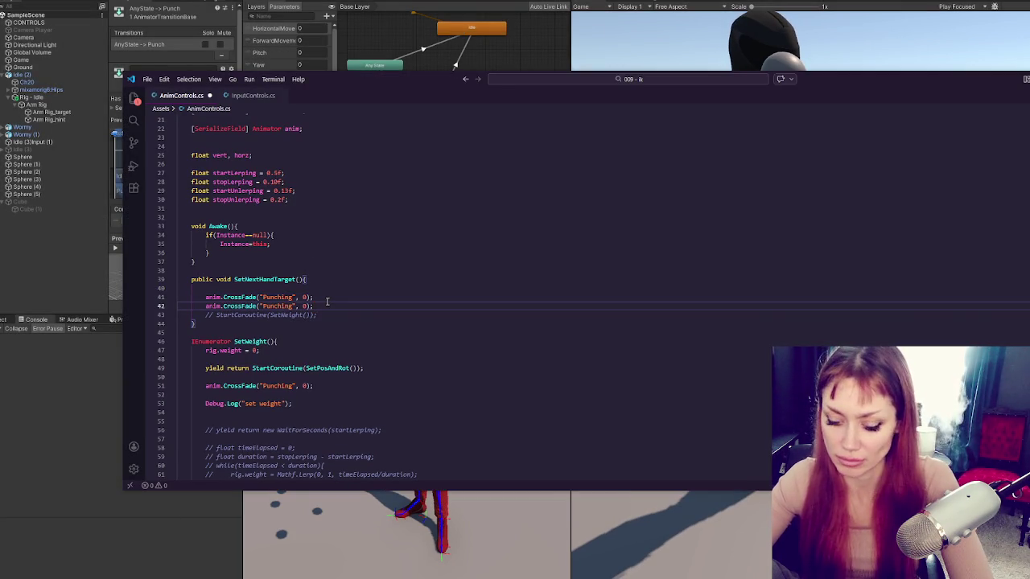
key("ctrl+slash")
key("Up")
double_click(241, 297)
type("SetTrigger")
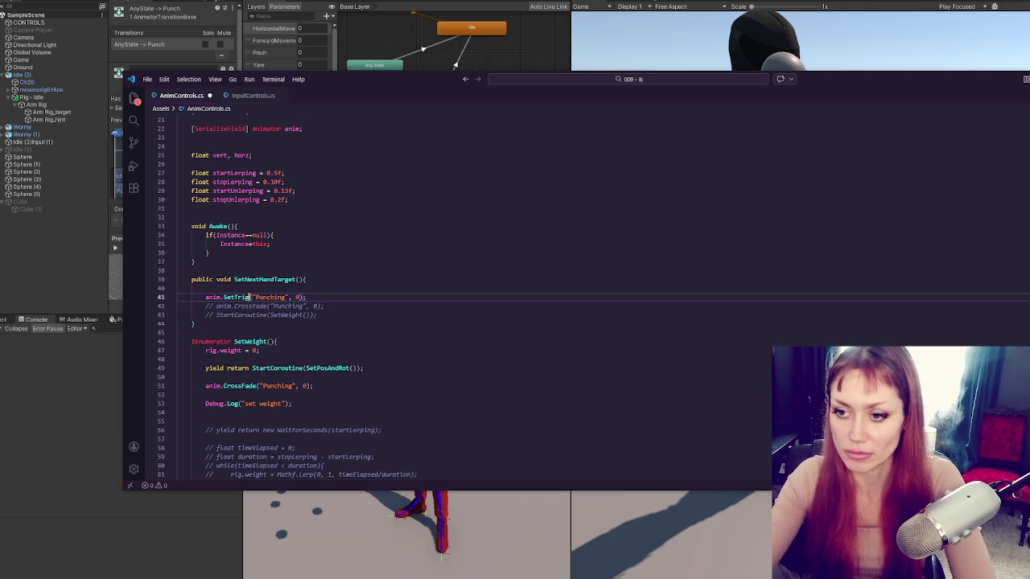
left_click_drag(311, 296, 300, 297)
key("BackSpace")
key("ctrl+s")
left_click(512, 27)
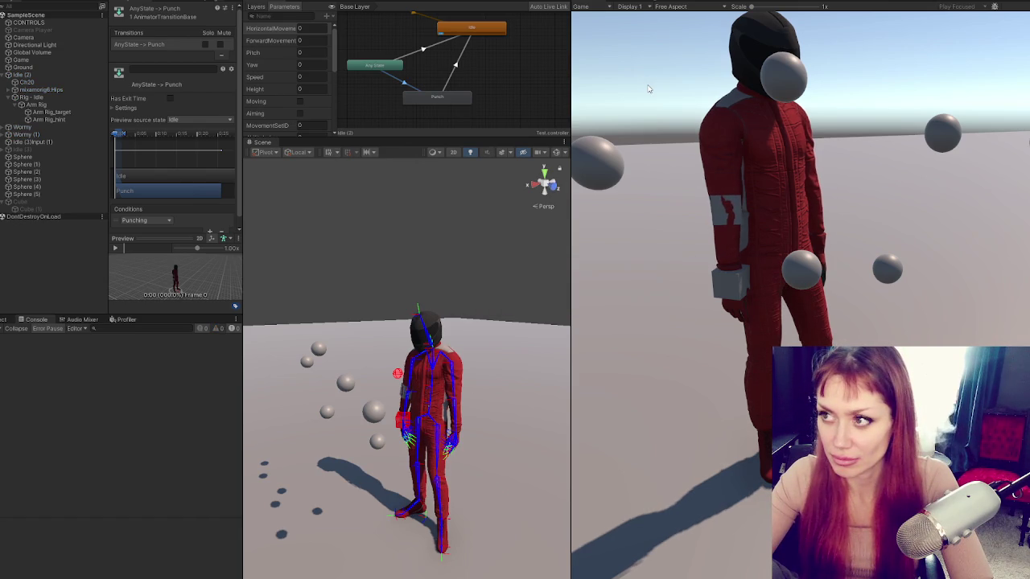
Test two punches in the Game view, then stop Play mode and return to AnimControls.cs.
left_click(649, 88)
left_click(648, 89)
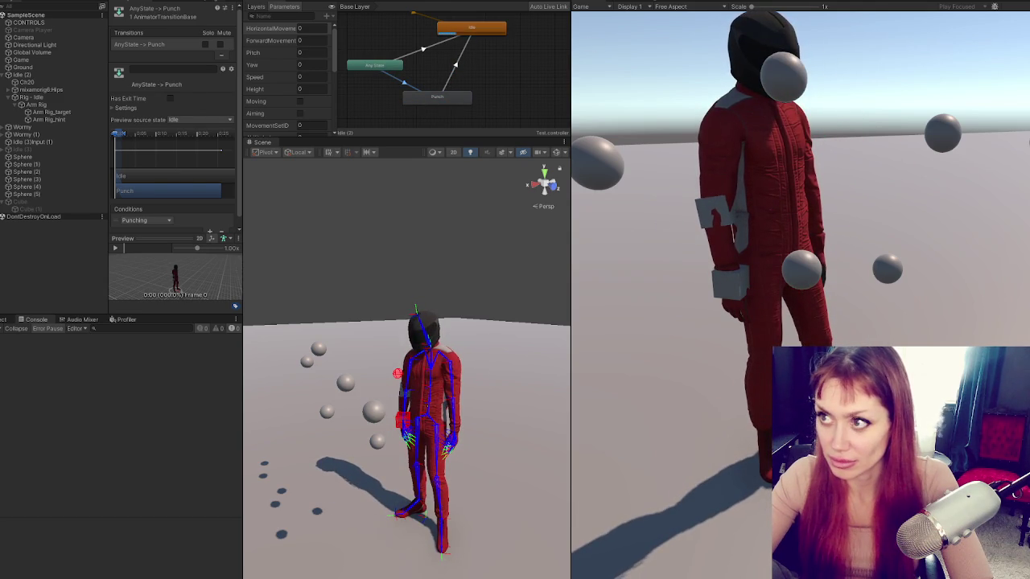
key("ctrl+p")
key("alt+Tab")
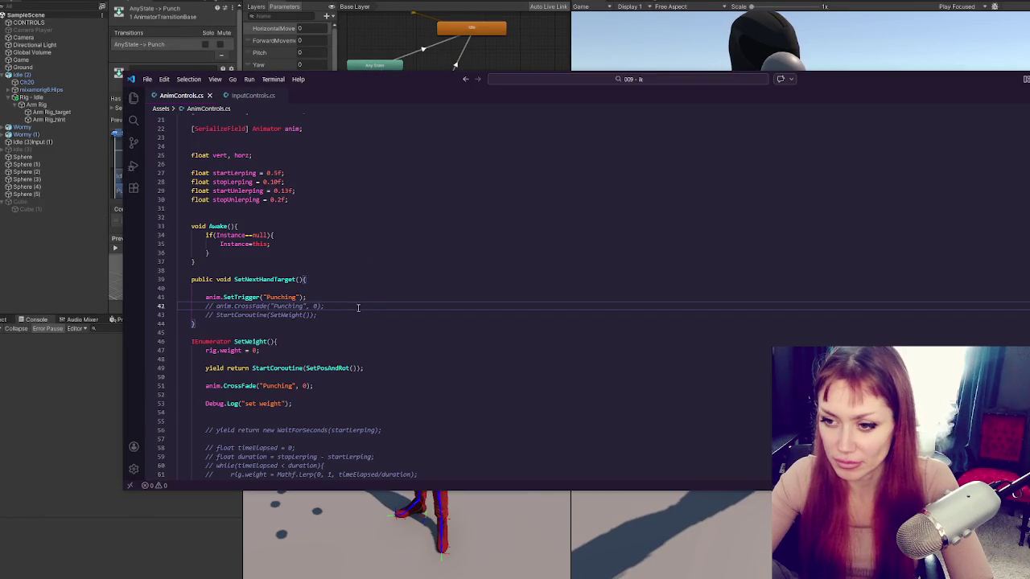
Move the SetTrigger line into SetWeight in place of CrossFade and delete its set weight Debug.Log.
scroll(358, 307, "down", 4)
left_click(316, 181)
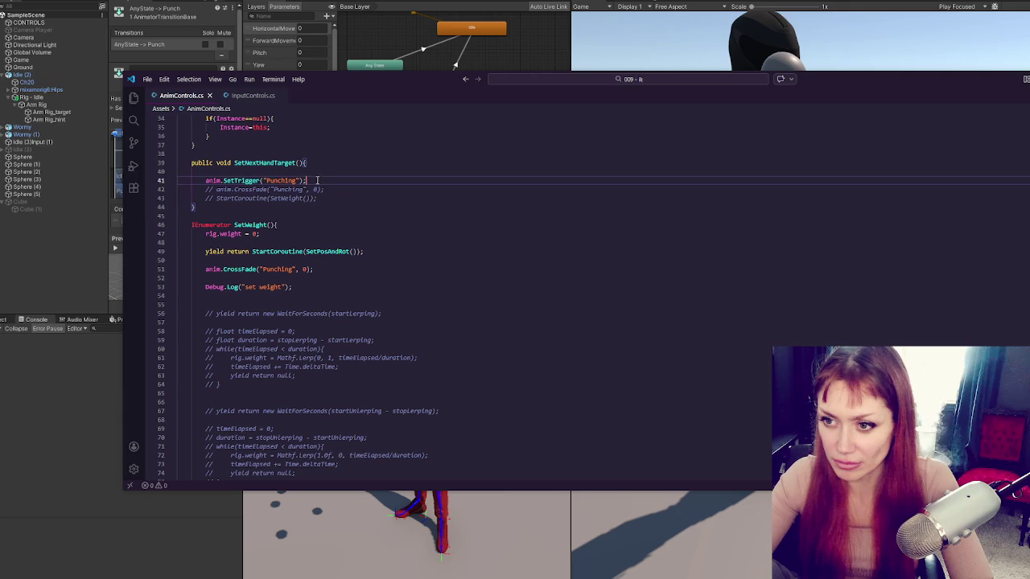
left_click_drag(317, 181, 323, 174)
key("ctrl+x")
left_click_drag(335, 260, 341, 253)
key("ctrl+v")
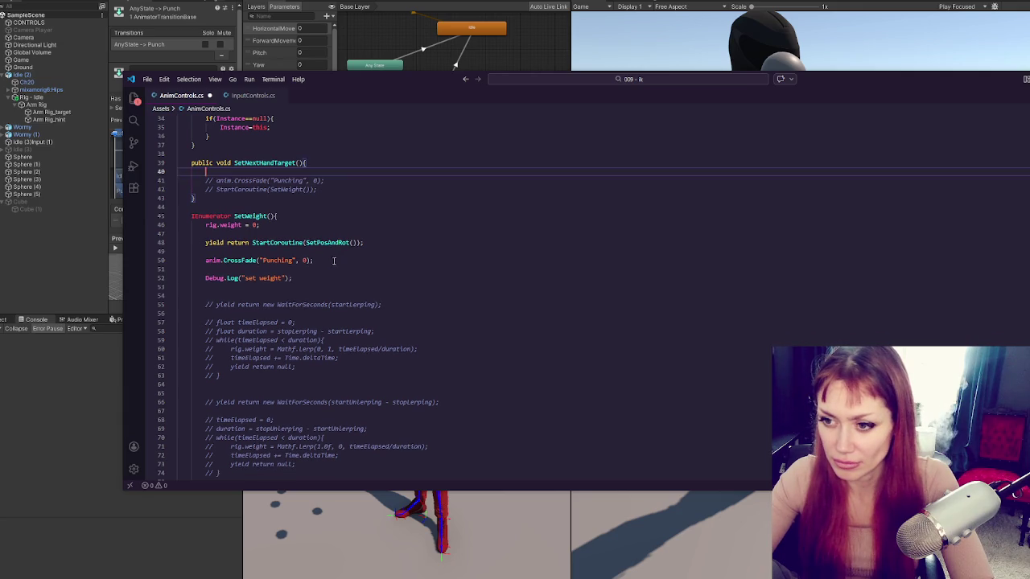
triple_click(331, 281)
key("BackSpace")
Delete the commented CrossFade line, uncomment StartCoroutine(SetWeight()), and uncomment the lerp block on lines 53–77.
left_click(335, 181)
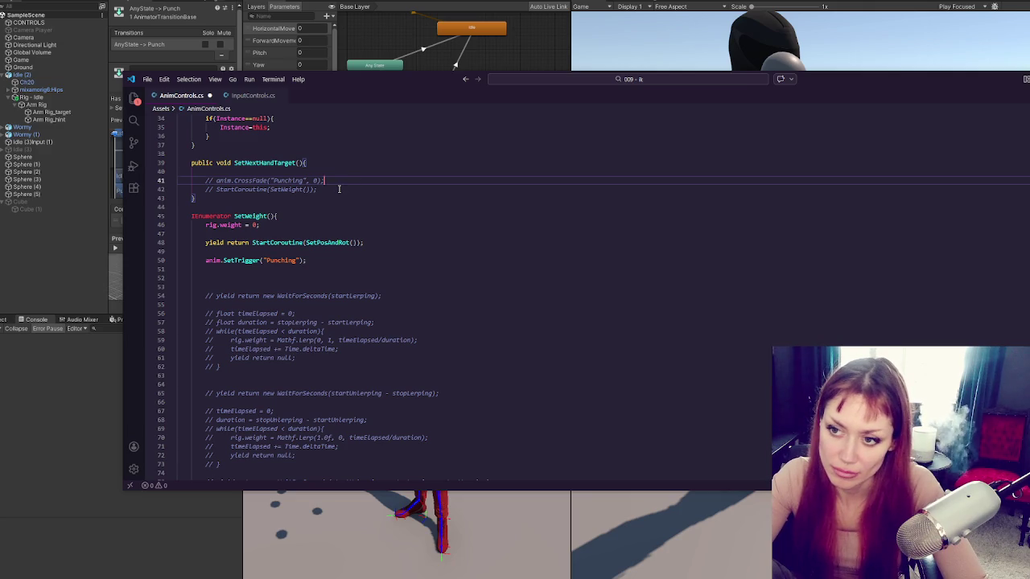
key("ctrl+shift+k")
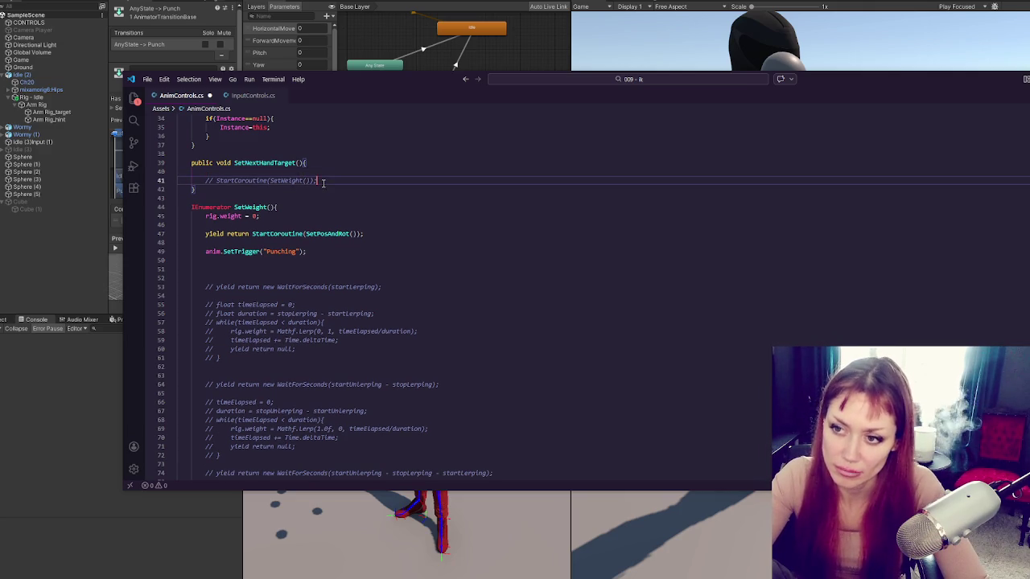
key("ctrl+slash")
scroll(323, 183, "down", 2)
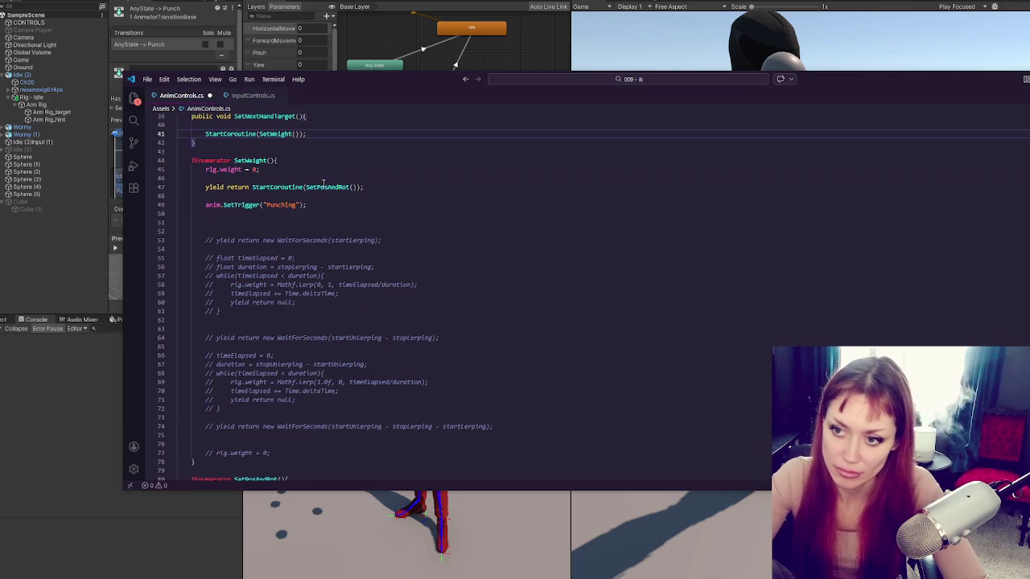
left_click(358, 256)
left_click_drag(359, 240, 386, 455)
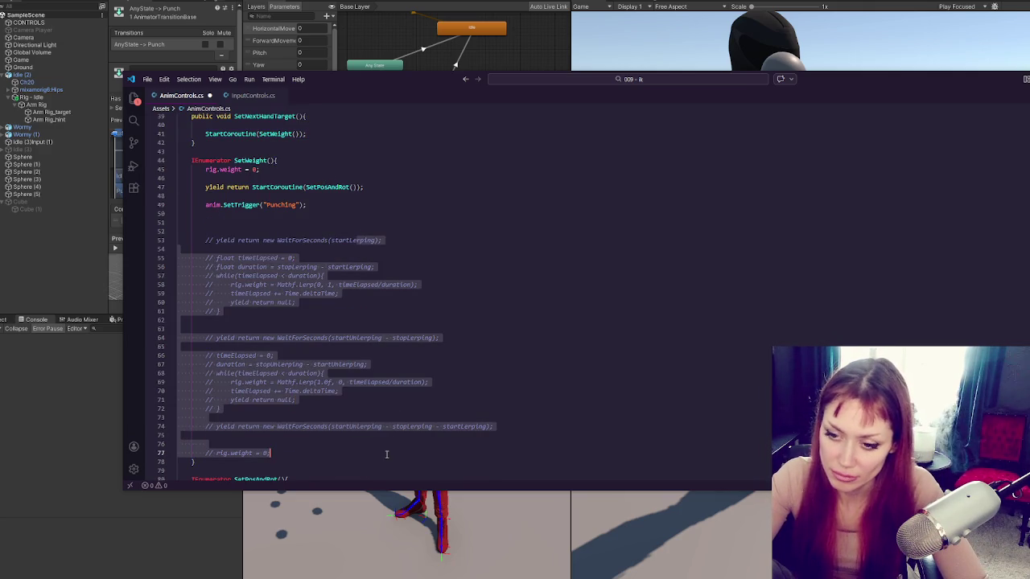
key("ctrl+slash")
Duplicate the duration line, comment out the original, and set the new duration to 1.0f.
left_click(367, 295)
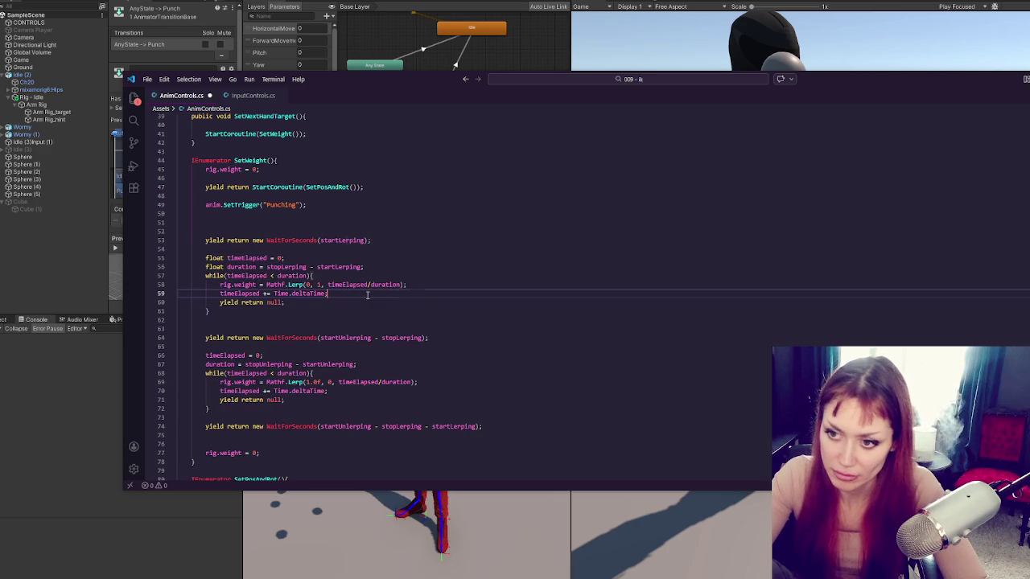
left_click_drag(383, 270, 387, 259)
key("ctrl+c")
left_click(387, 259)
key("ctrl+v")
left_click(374, 268)
key("ctrl+slash")
left_click(346, 275)
left_click_drag(265, 276, 358, 276)
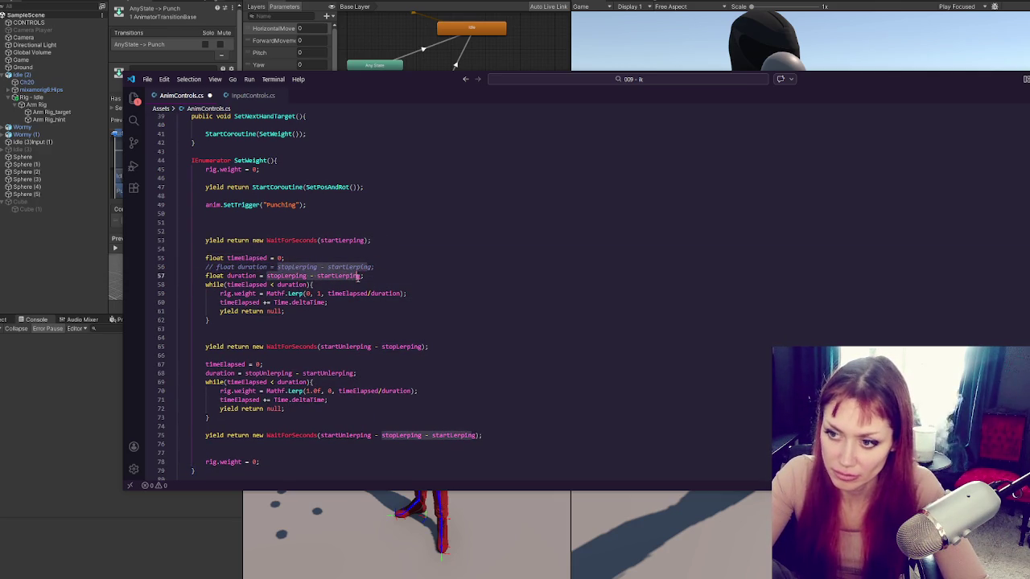
type("1.0f")
left_click(391, 270)
Comment out the second duration assignment and the three wait lines, then save the script.
left_click(368, 375)
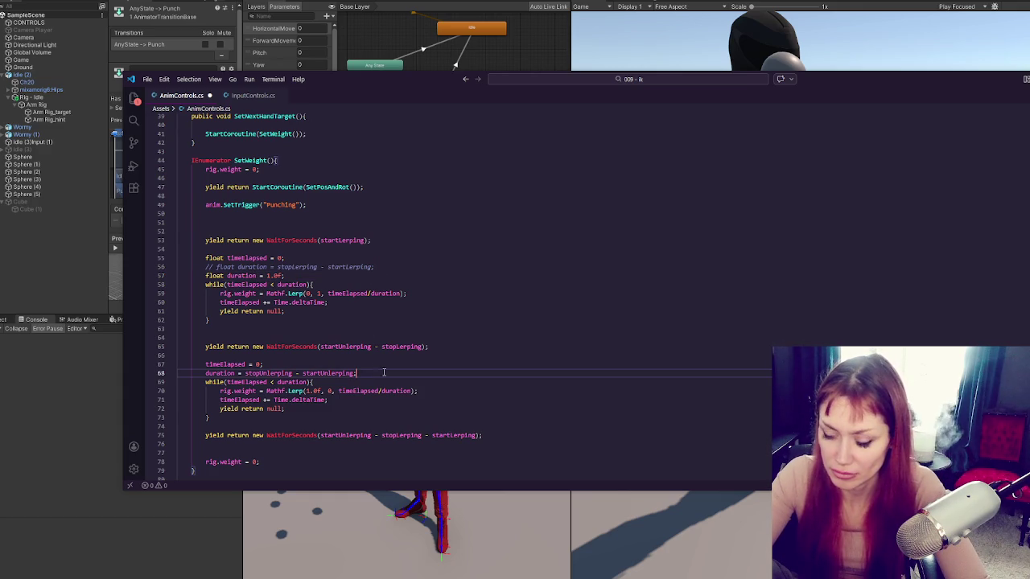
key("ctrl+slash")
left_click(453, 347)
key("ctrl+slash")
left_click(481, 435)
key("ctrl+slash")
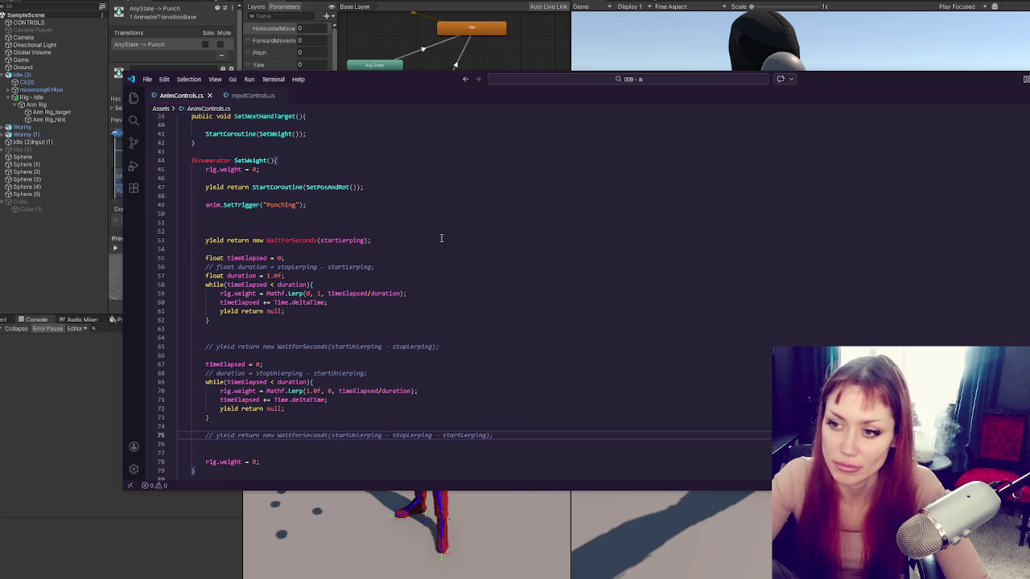
left_click(440, 238)
key("ctrl+slash")
key("ctrl+s")
left_click(79, 381)
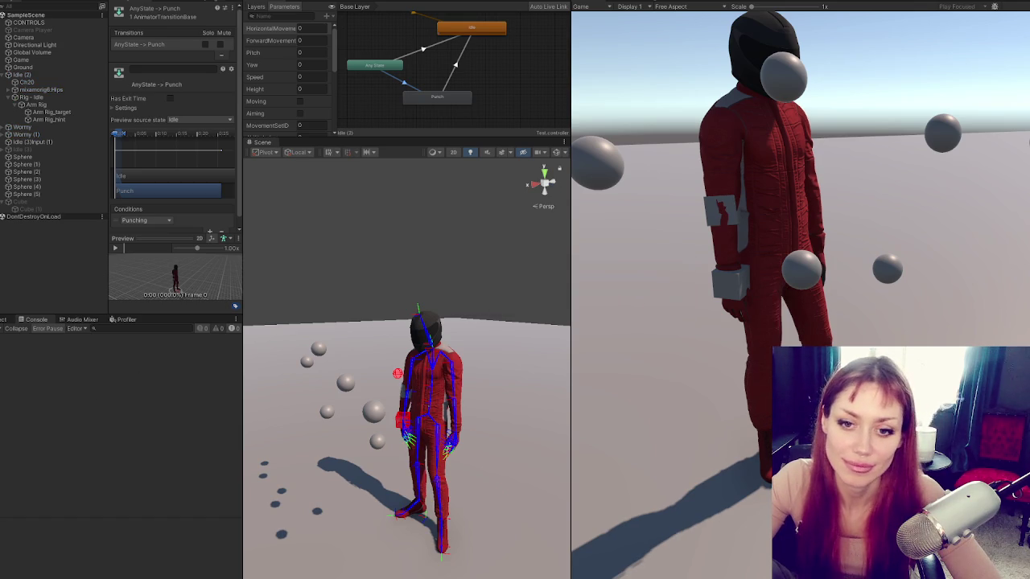
Throw four punches in the running Game view.
left_click(859, 135)
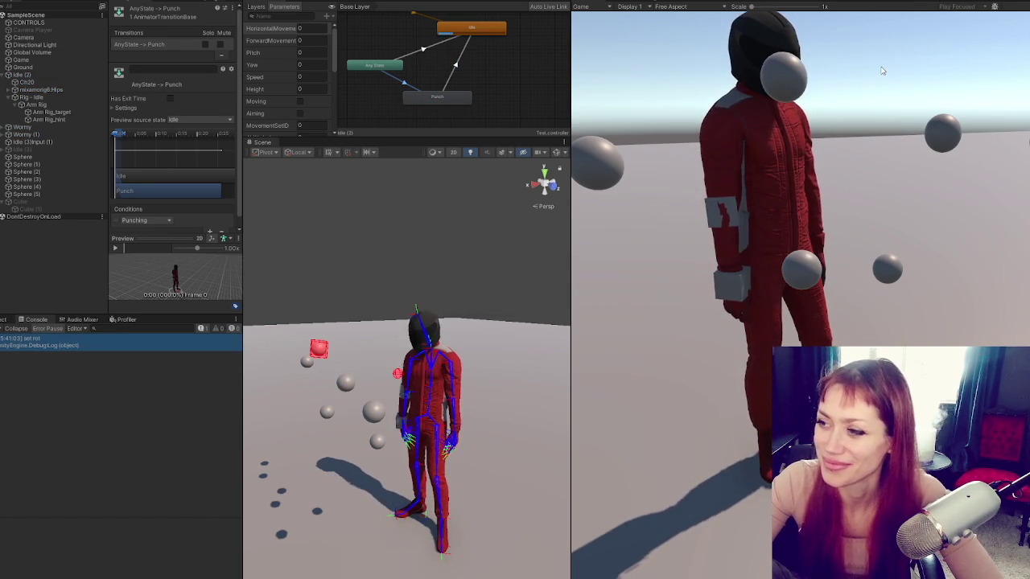
left_click(882, 71)
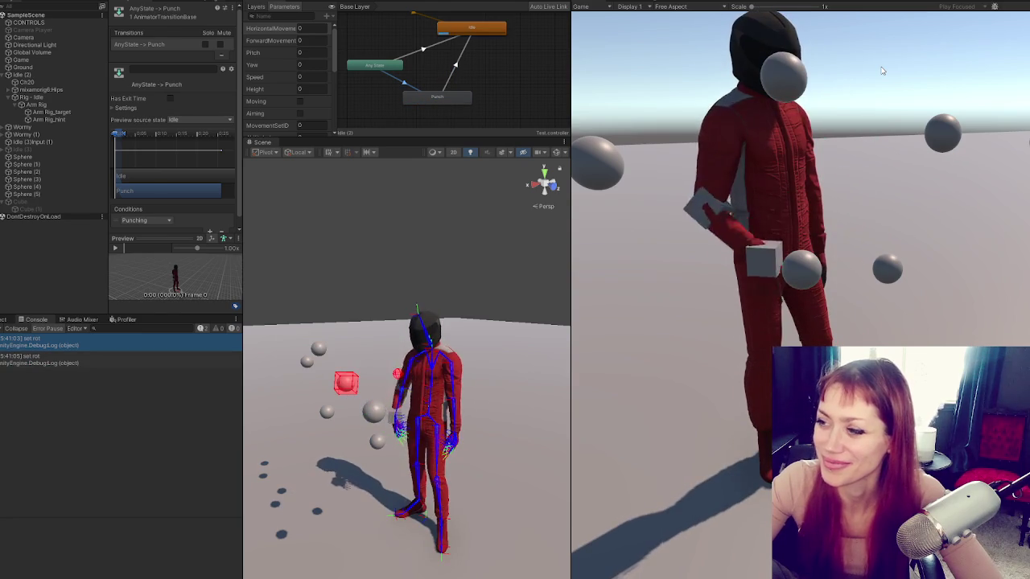
left_click(881, 70)
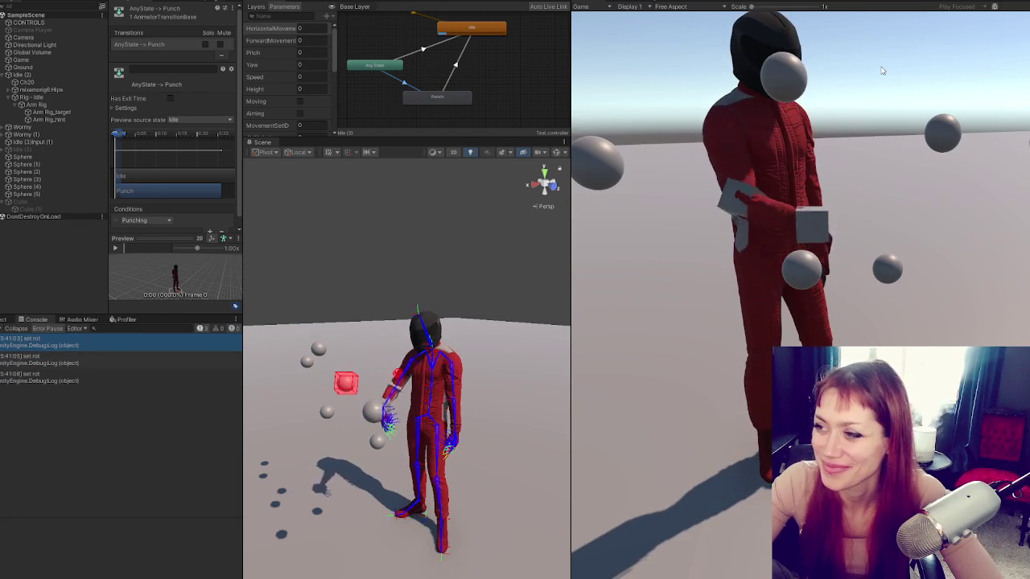
left_click(882, 71)
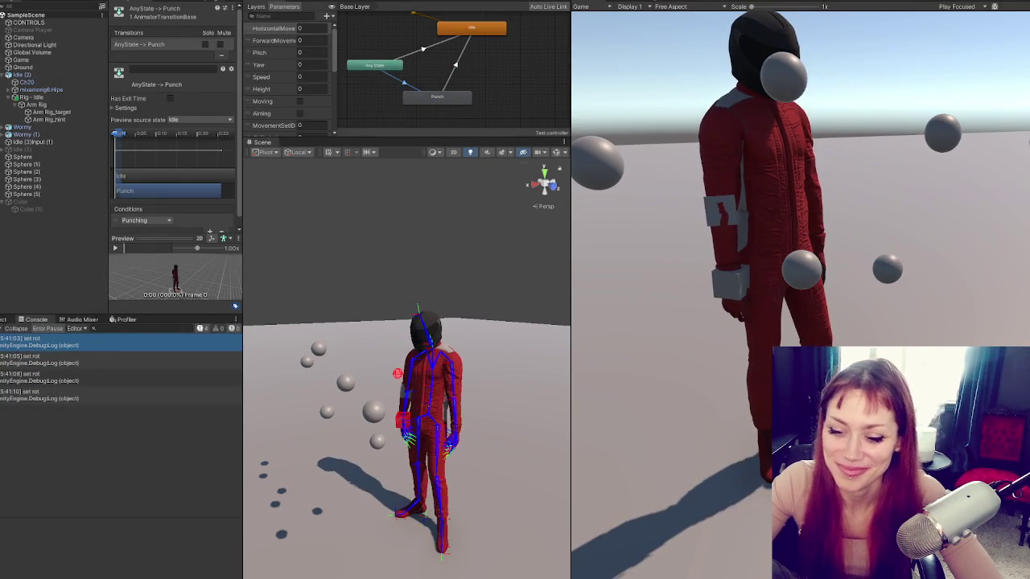
Uncomment the original duration = stopLerping - startLerping line in AnimControls.cs.
key("alt+Tab")
left_click(320, 266)
key("ctrl+slash")
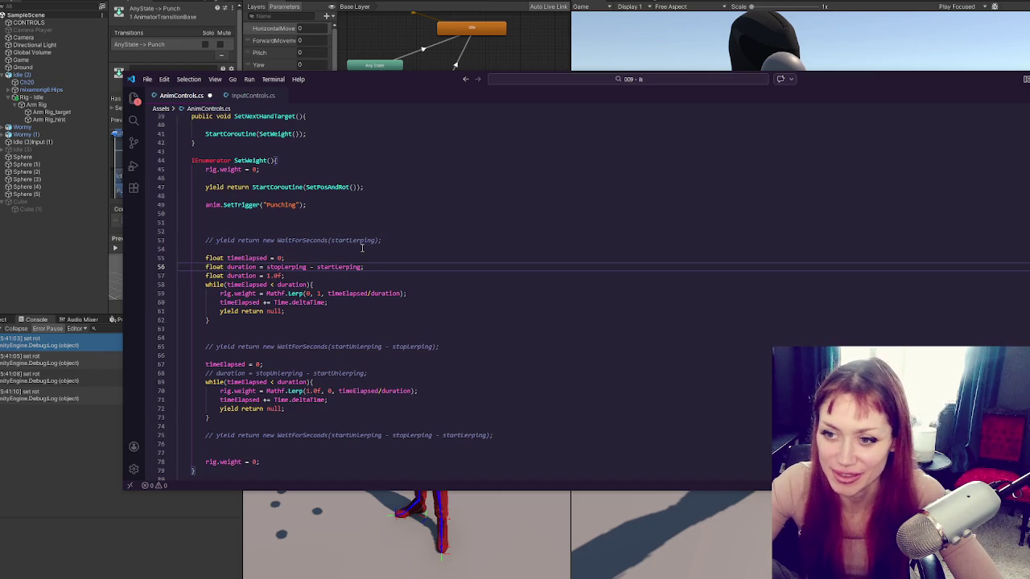
Re-comment the original duration line and set the lerp duration to 0.5f.
key("ctrl+slash")
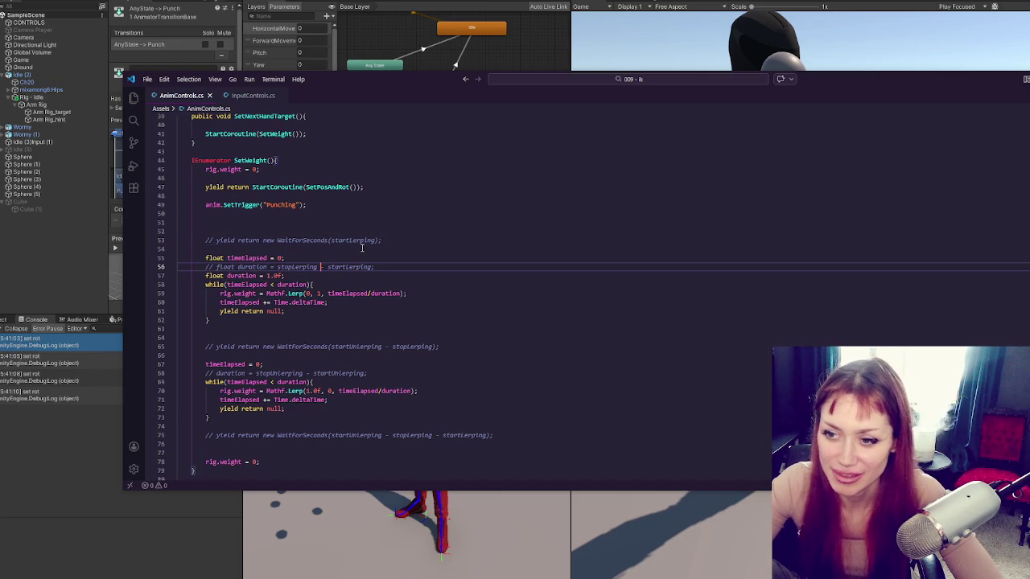
left_click(271, 275)
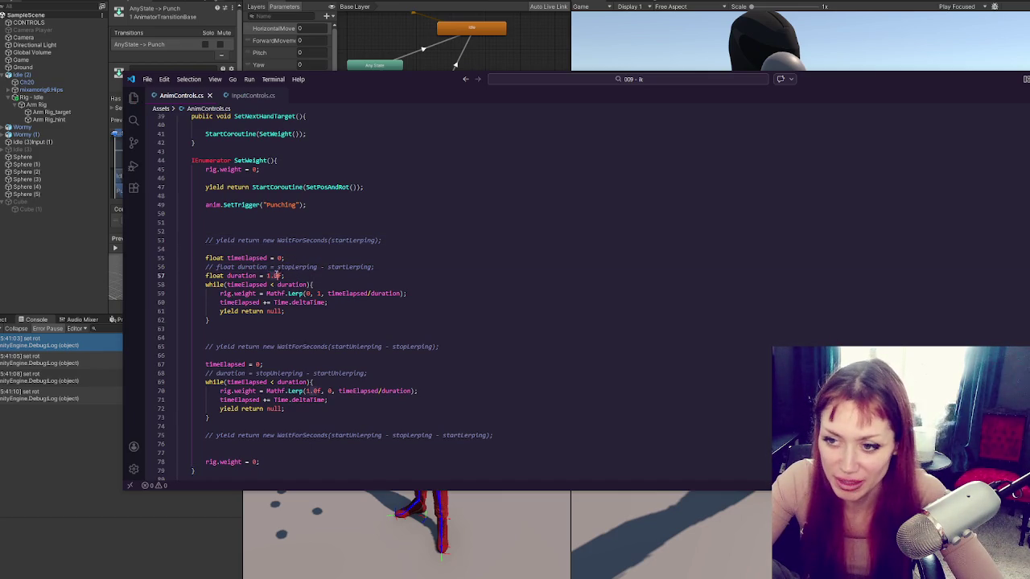
type("0.75")
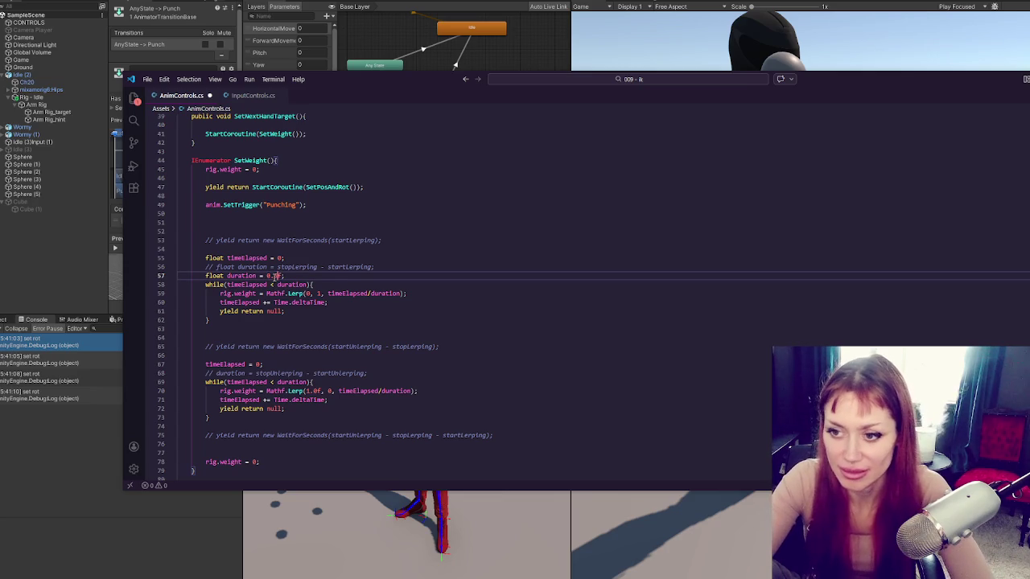
key("BackSpace")
type("5")
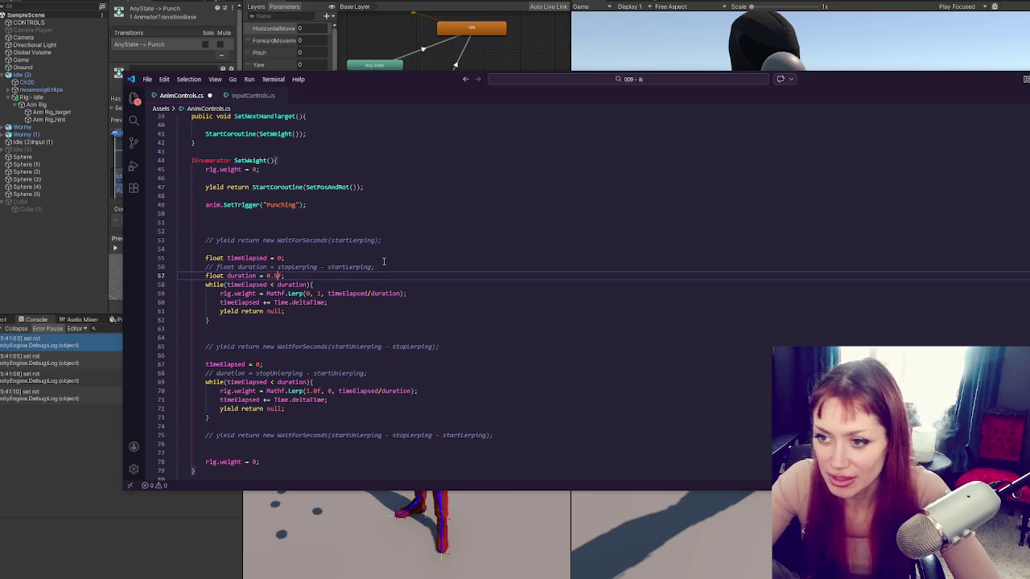
Add Debug.Log("Length: " + stopLerping - startLerping) below the commented duration line.
left_click_drag(277, 266, 368, 266)
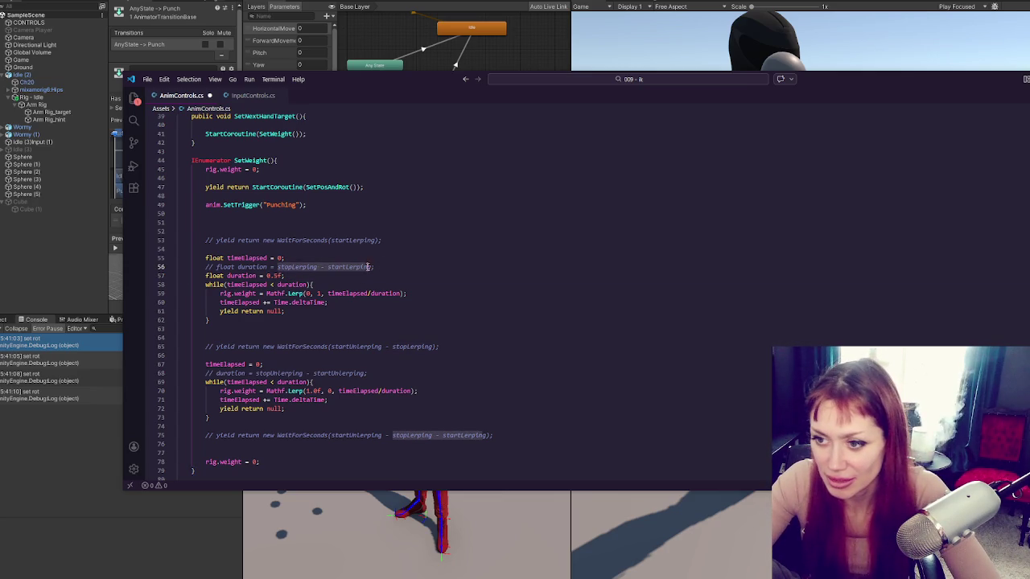
left_click(378, 266)
key("Return")
type("Debug.")
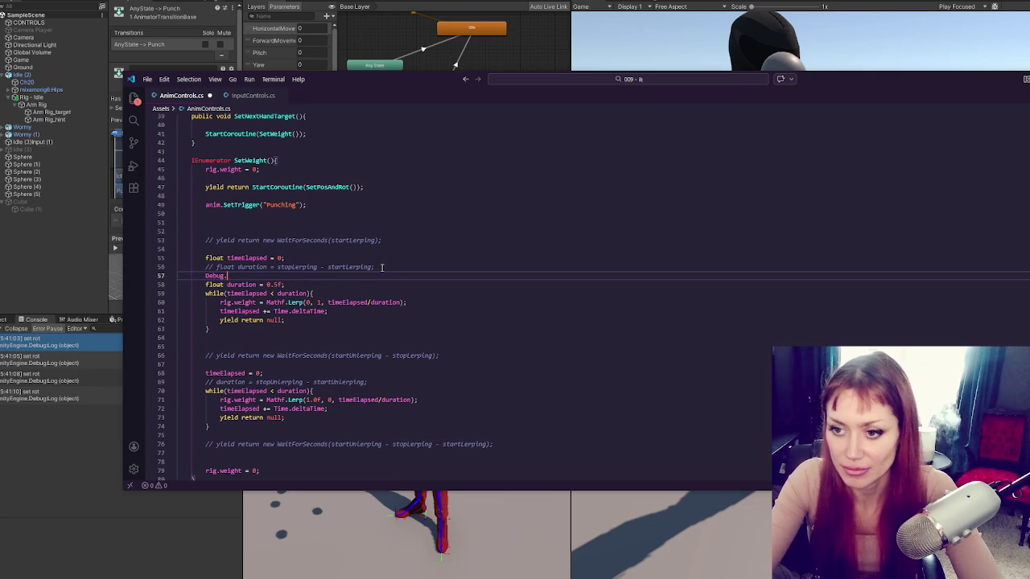
type("Log(\"Length: \" + stopLerping - startLerping);")
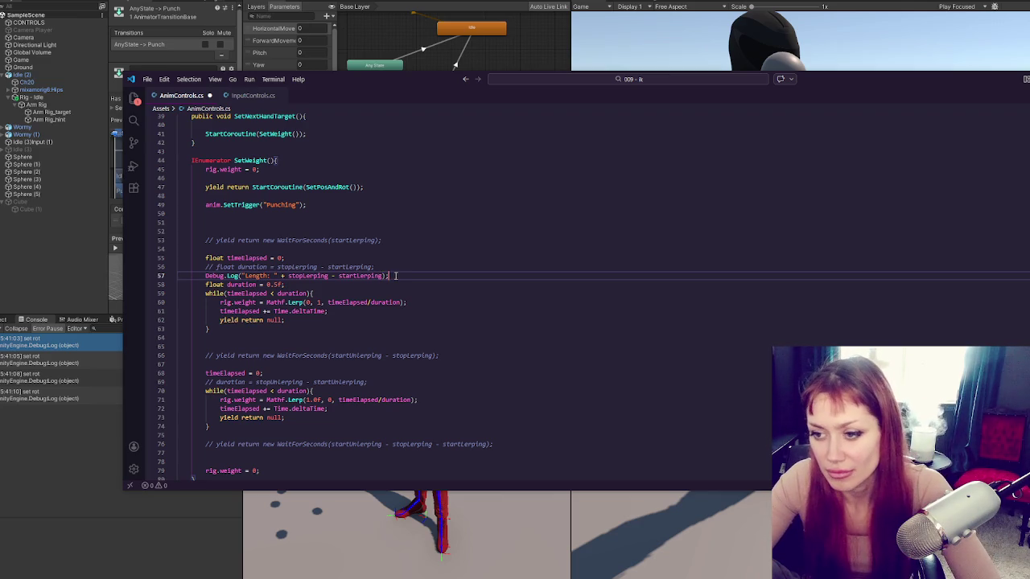
Copy the log above the second wait, logging startUnlerping - stopLerping instead.
left_click_drag(395, 275, 405, 270)
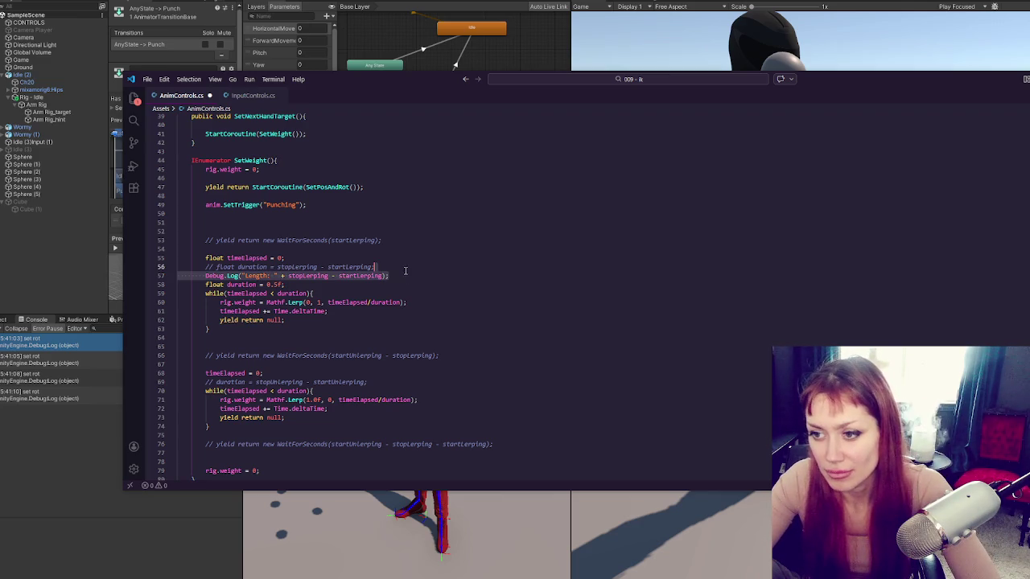
key("ctrl+c")
left_click(434, 354)
key("ctrl+v")
left_click_drag(330, 365, 433, 365)
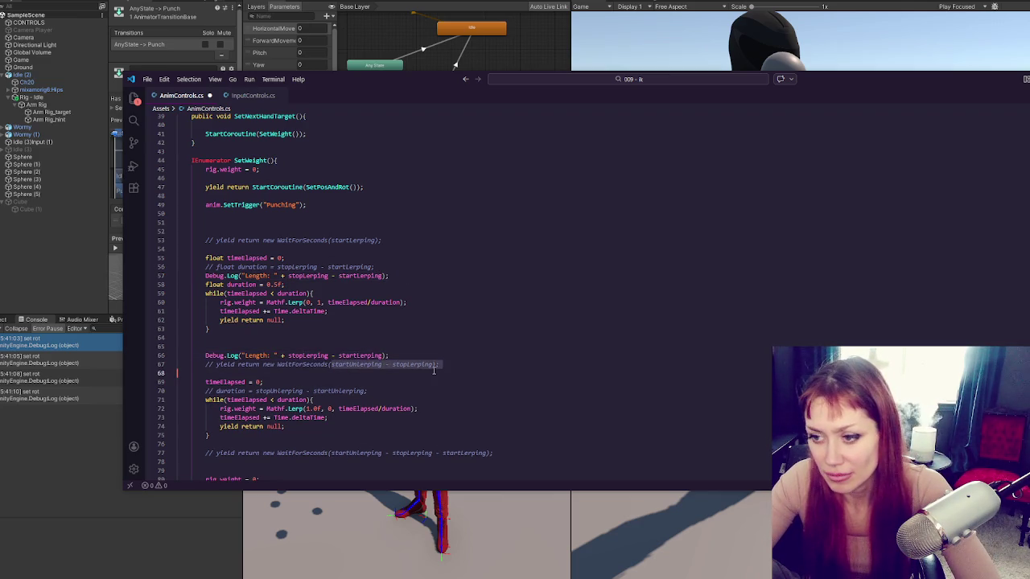
type("startUnlerping - stopLerping")
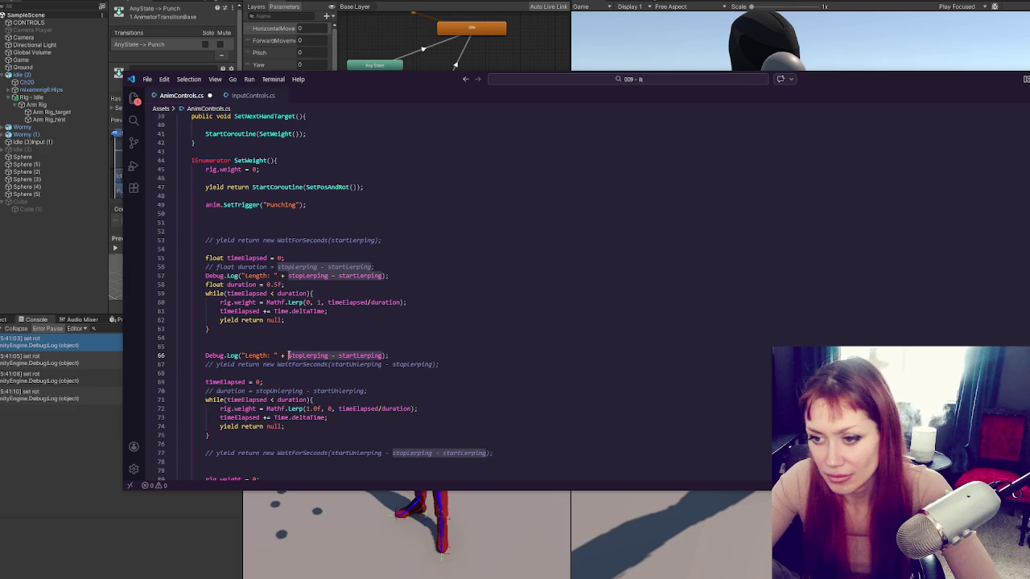
Paste another Length log before the final wait and trim its gap expression.
left_click(409, 351)
key("shift+Up")
key("ctrl+c")
left_click(374, 444)
key("ctrl+v")
left_click_drag(331, 463, 438, 464)
left_click(458, 463)
key("BackSpace")
mouse_move(330, 463)
left_mouse_down()
mouse_move(435, 462)
mouse_move(290, 453)
mouse_move(392, 453)
left_mouse_up()
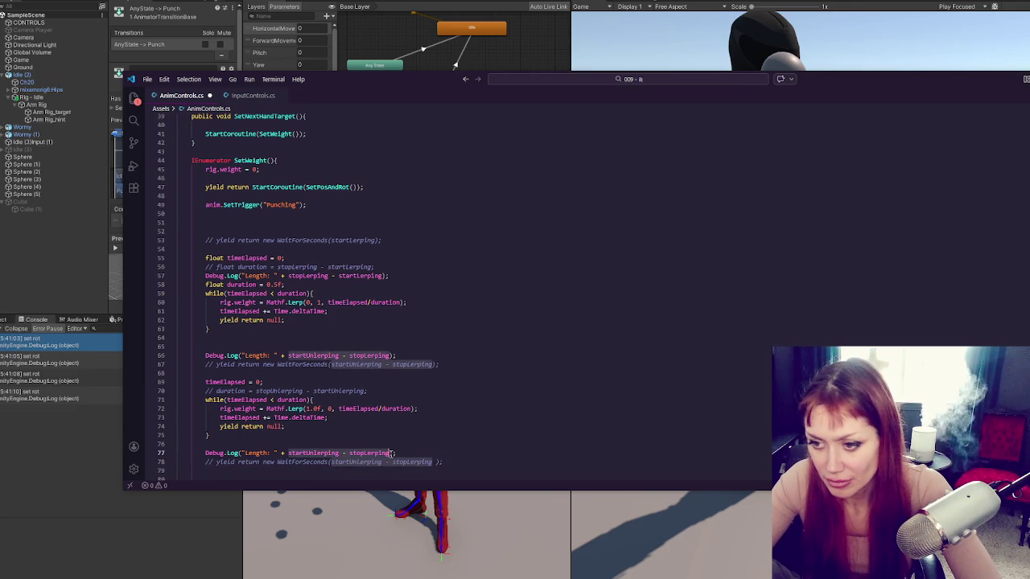
Check where startUnlerping is declared and used, finish the line 77 log, and save AnimControls.cs.
scroll(439, 400, "down", 2)
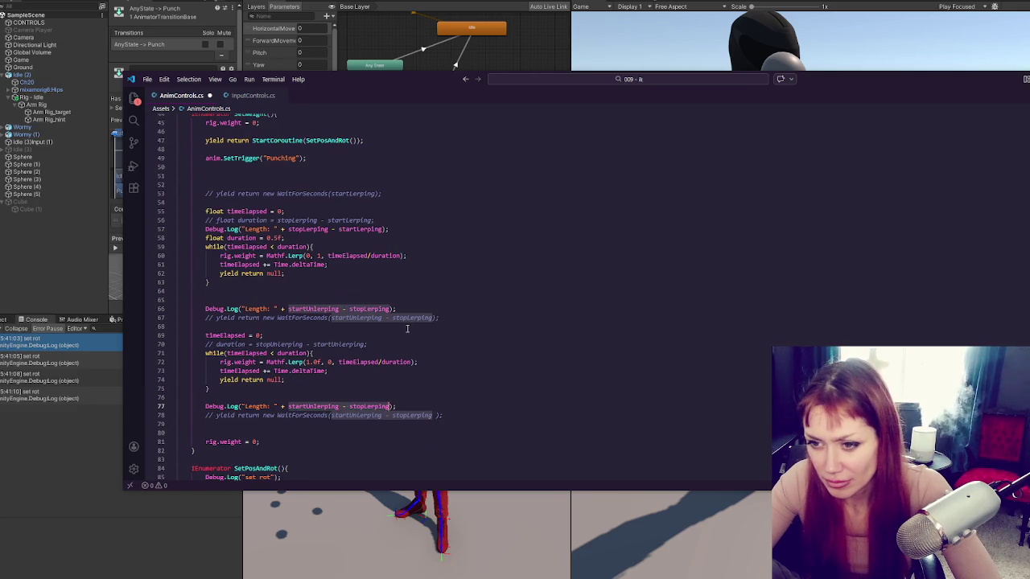
scroll(471, 324, "up", 10)
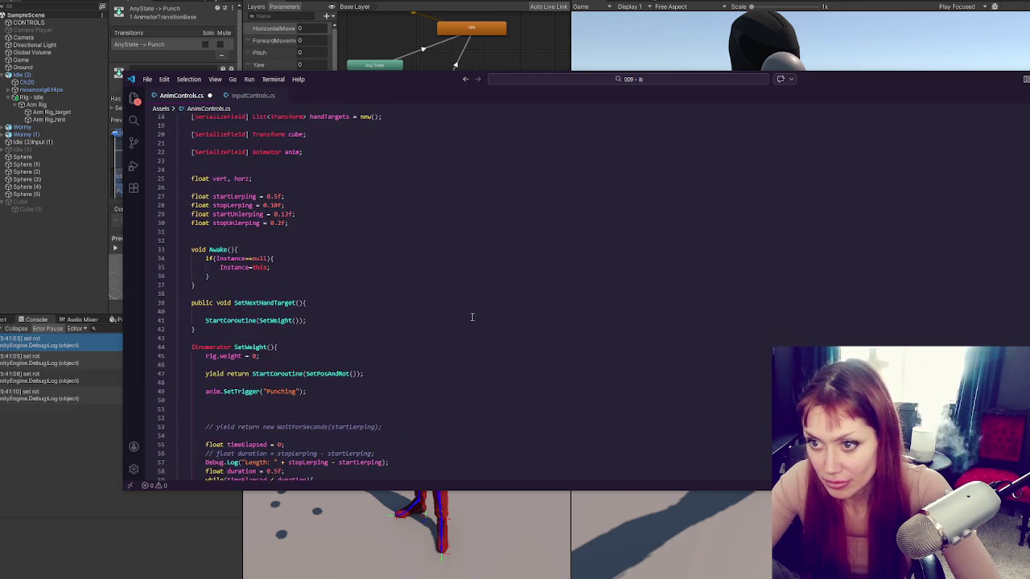
double_click(231, 237)
scroll(463, 309, "down", 5)
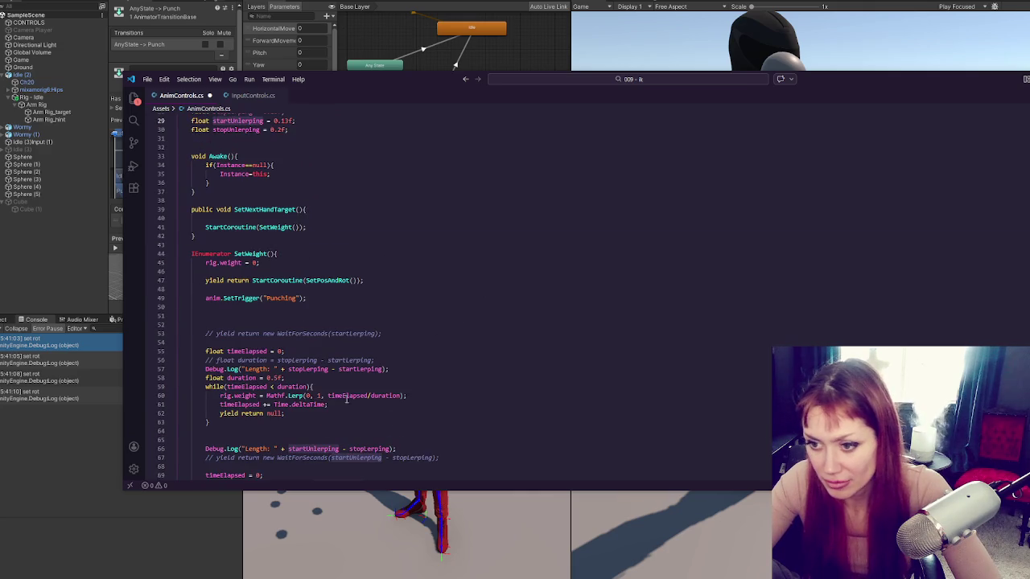
left_click(507, 458)
scroll(494, 434, "down", 4)
scroll(455, 399, "up", 5)
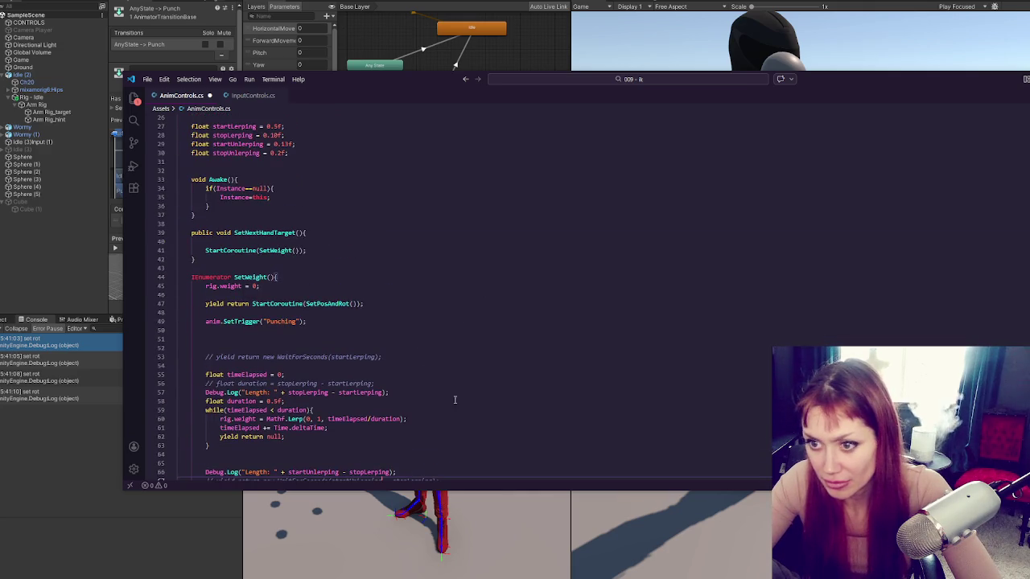
scroll(445, 439, "down", 5)
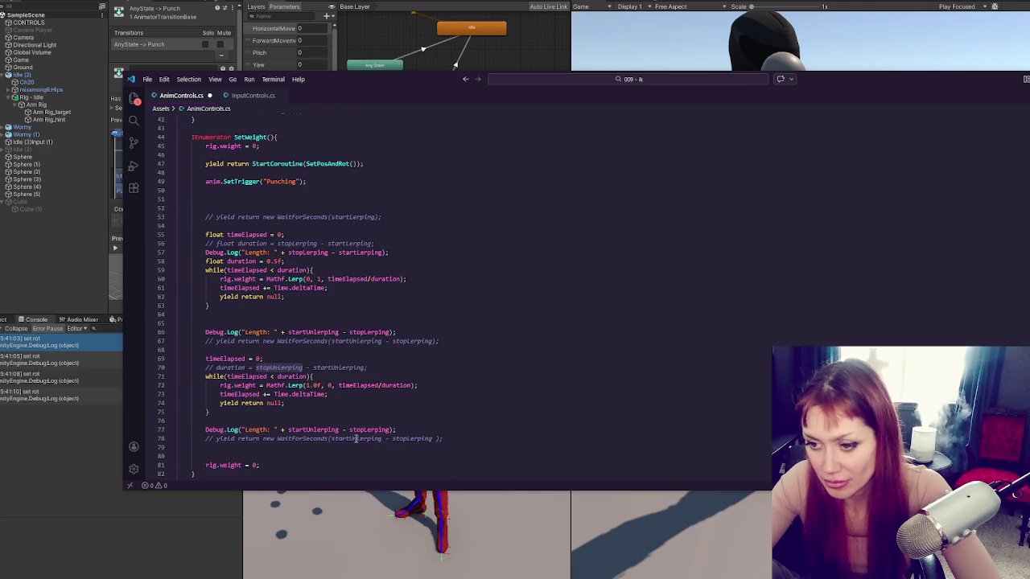
scroll(446, 439, "up", 5)
left_click(238, 144)
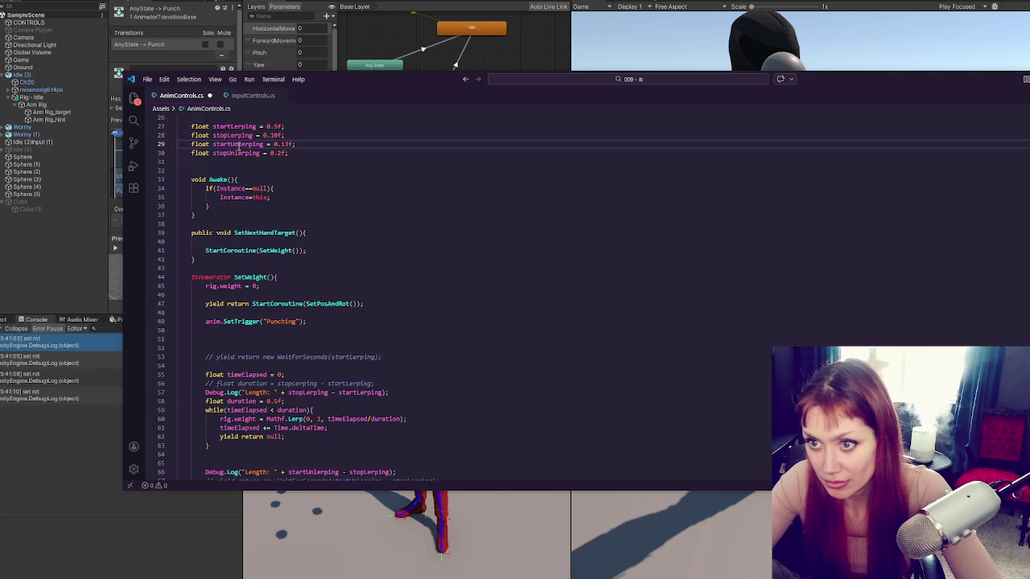
scroll(399, 435, "down", 5)
double_click(399, 439)
left_click(407, 427)
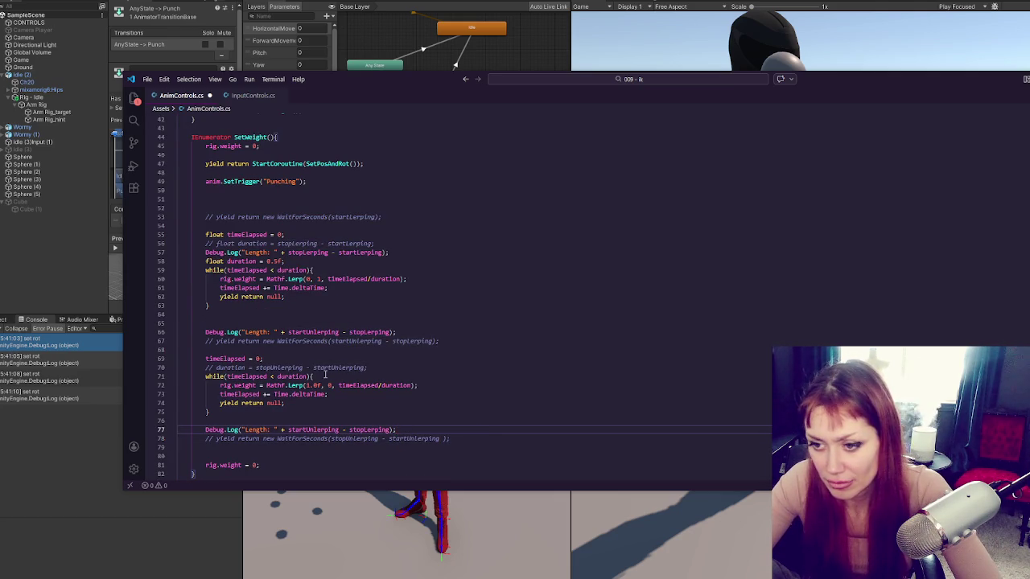
key("ctrl+s")
key("alt+Tab")
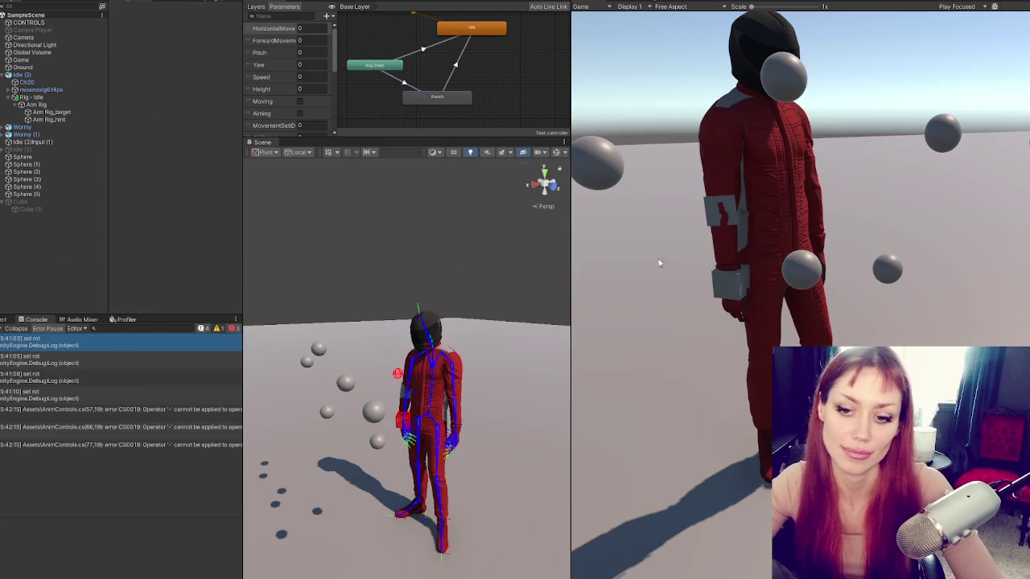
Open the CS0019 error and wrap the subtractions on lines 57, 66 and 77 in parentheses with .ToString().
scroll(25, 354, "down", 2)
left_click(94, 351)
double_click(94, 342)
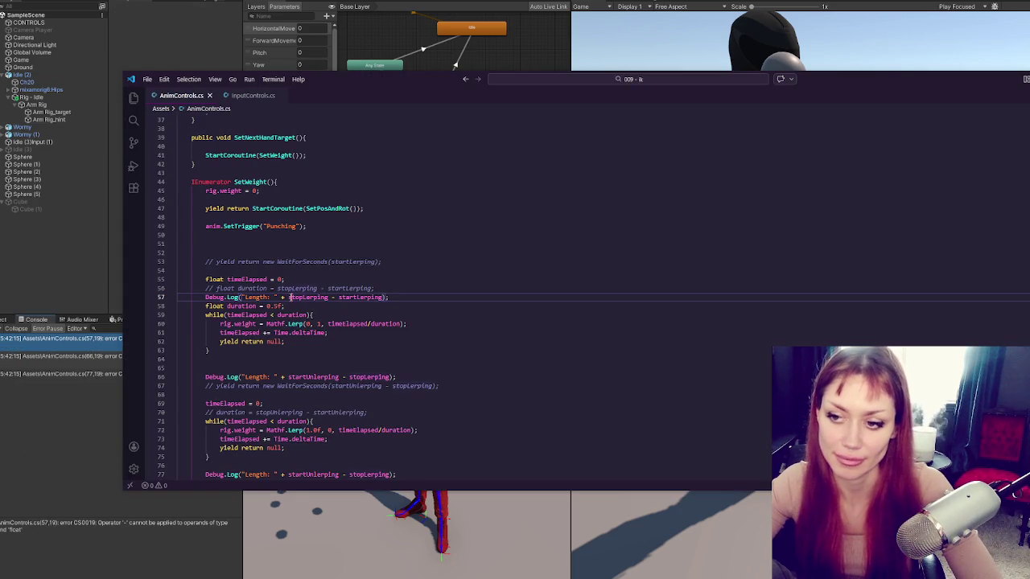
type("(")
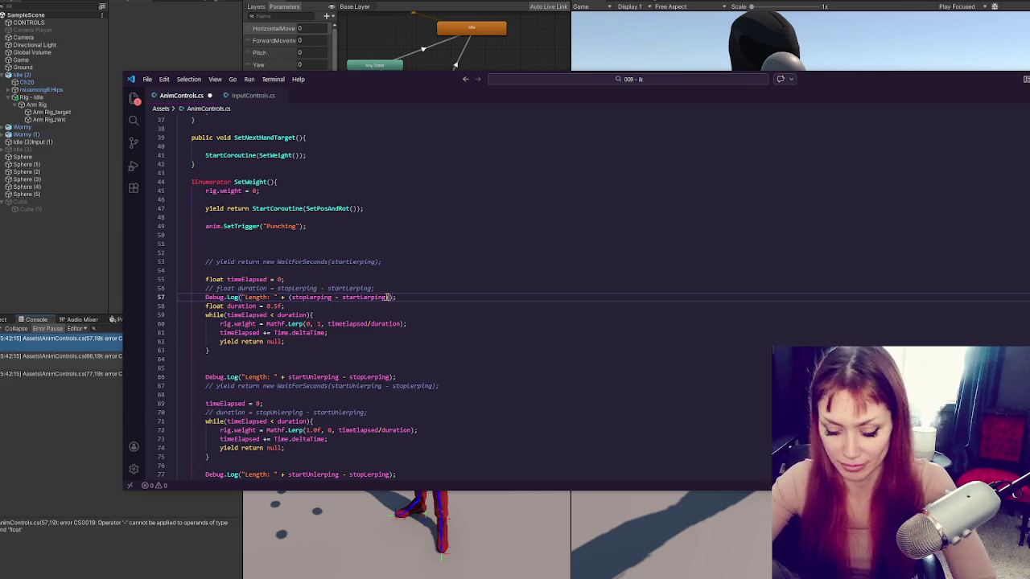
type(")")
type("()")
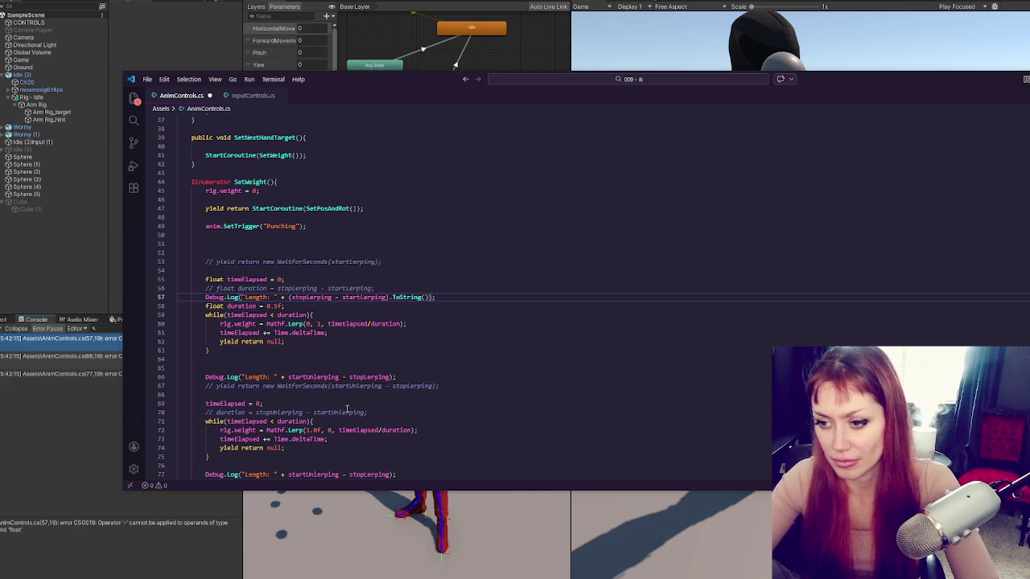
left_click(289, 377)
type("(")
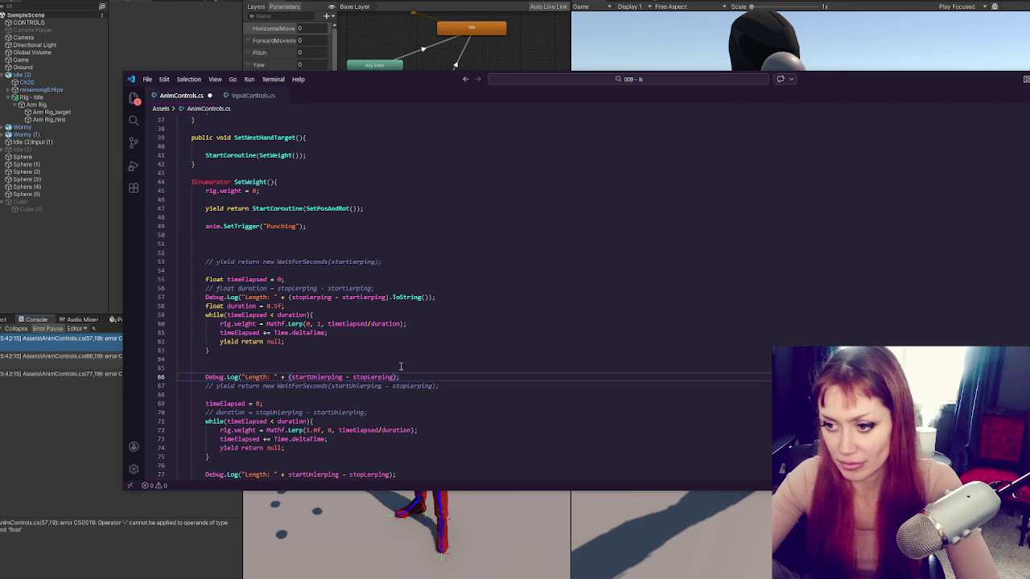
type(".To")
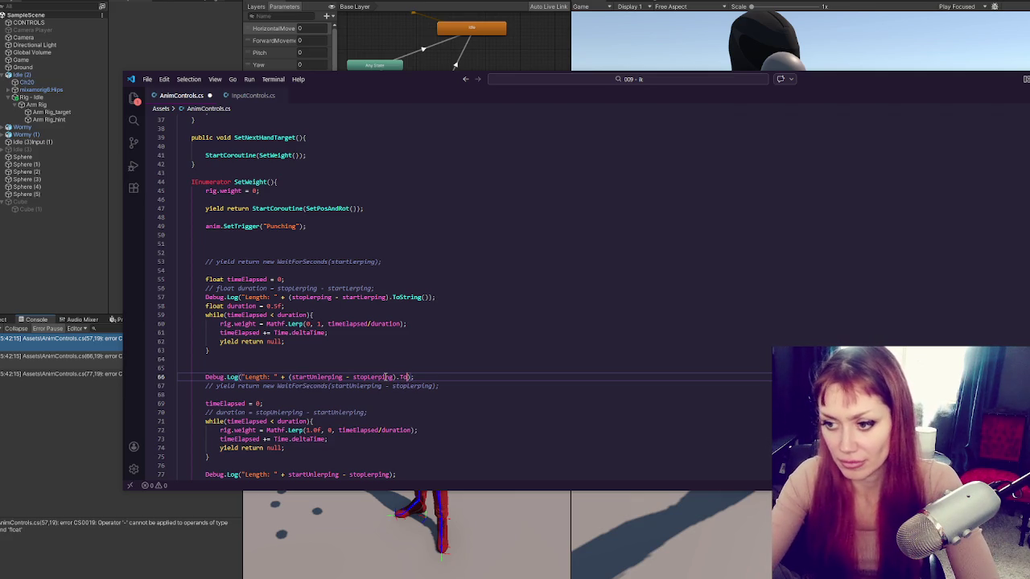
type("ring()")
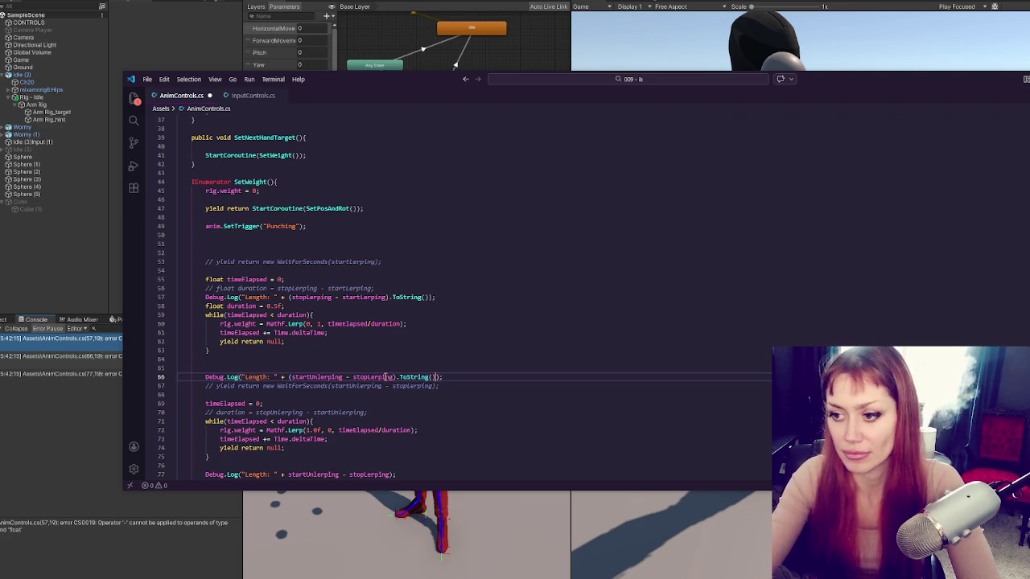
scroll(460, 378, "down", 3)
left_click(289, 405)
type("(")
type(")")
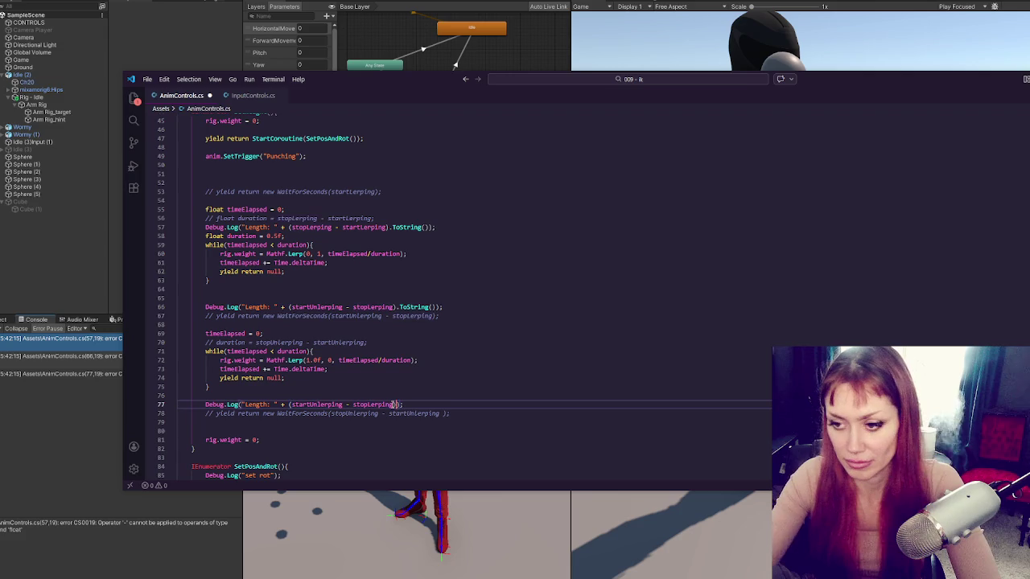
type("g()")
key("ctrl+s")
left_click(6, 492)
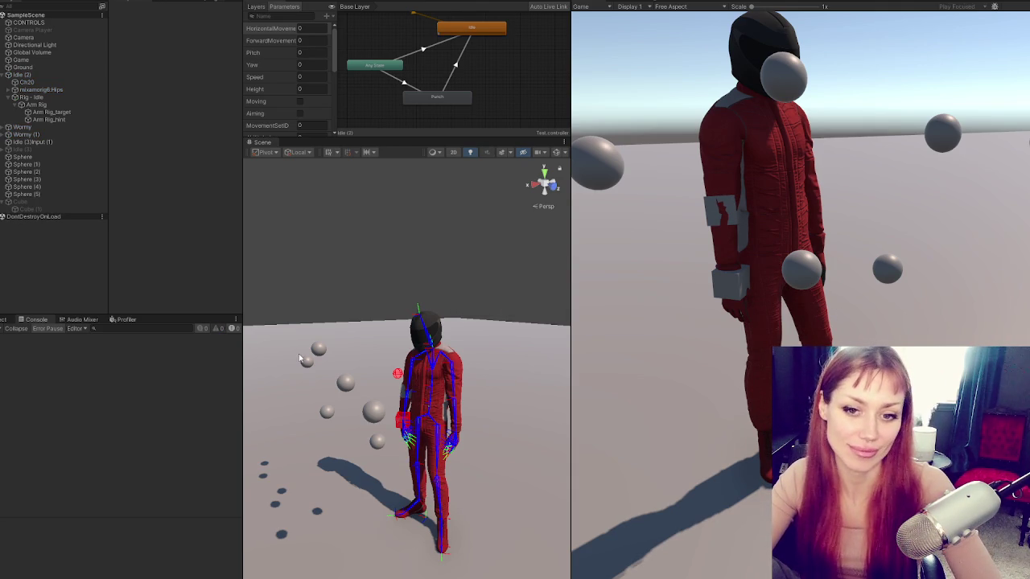
Throw repeated punches at the spheres while viewing the character from the side, checking Length logs like -0.4.
left_click(626, 56)
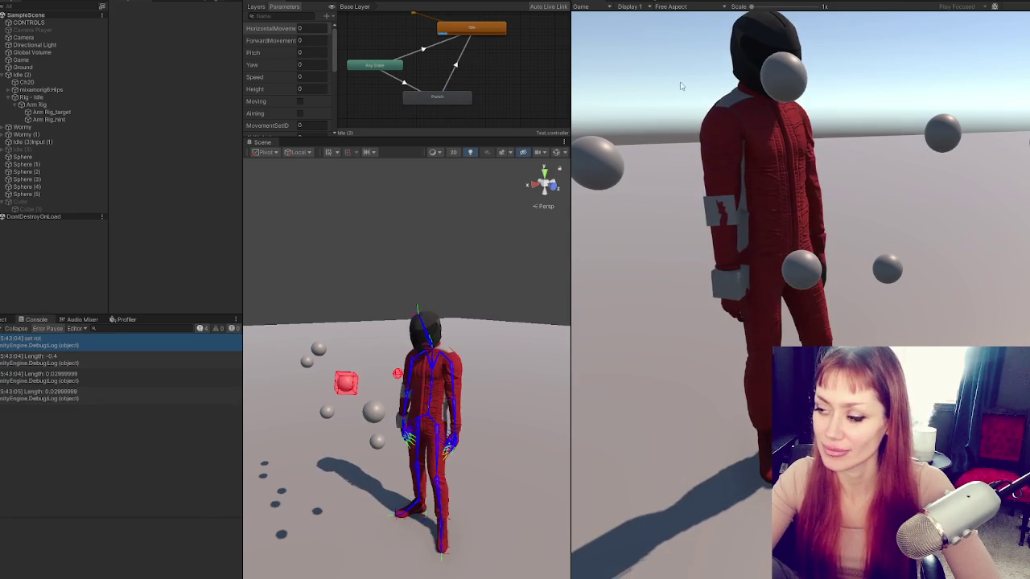
scroll(506, 403, "up", 2)
left_click_drag(507, 403, 367, 383)
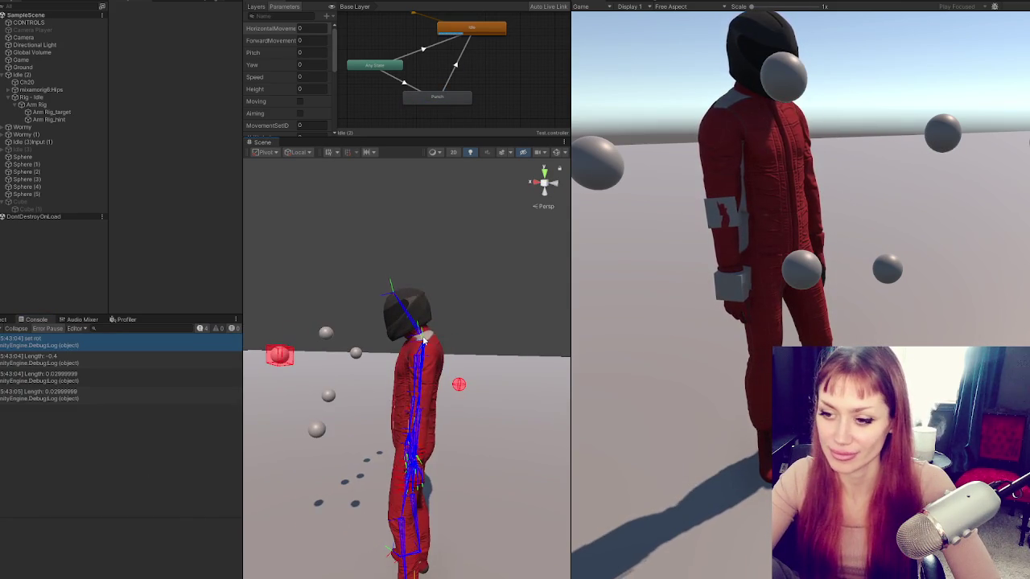
left_click(712, 244)
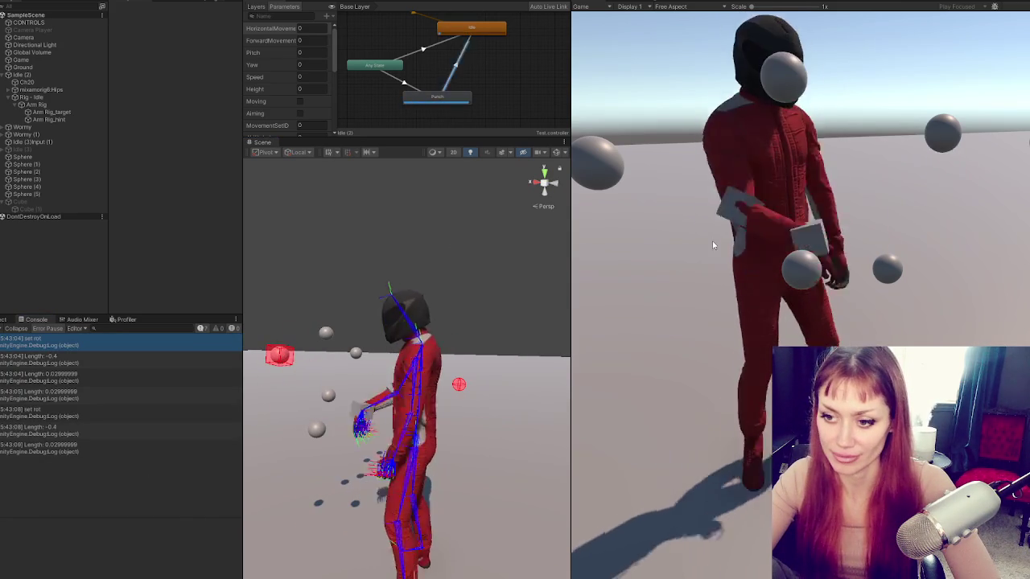
left_click(708, 239)
left_click(707, 239)
left_click(708, 238)
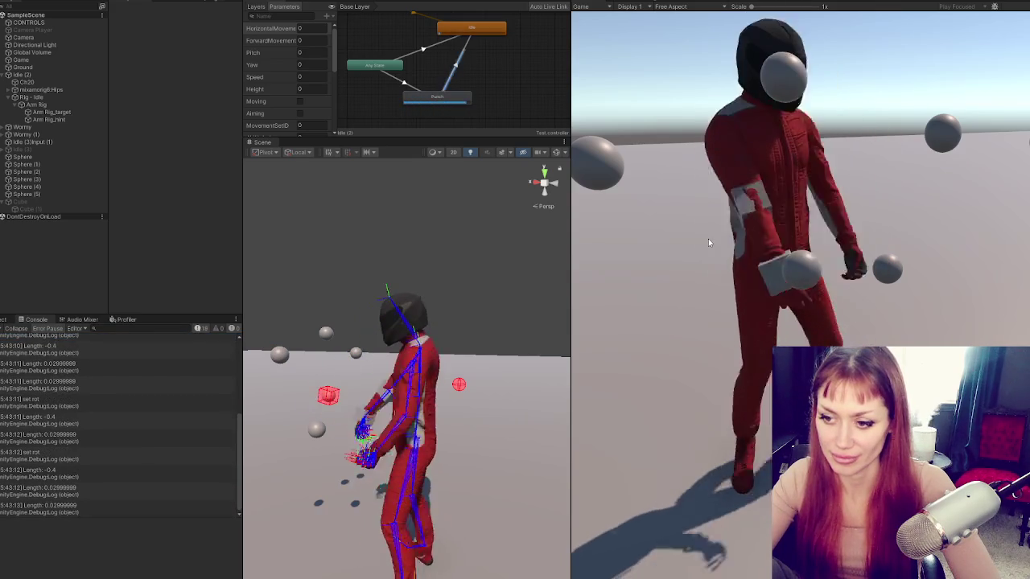
left_click(708, 239)
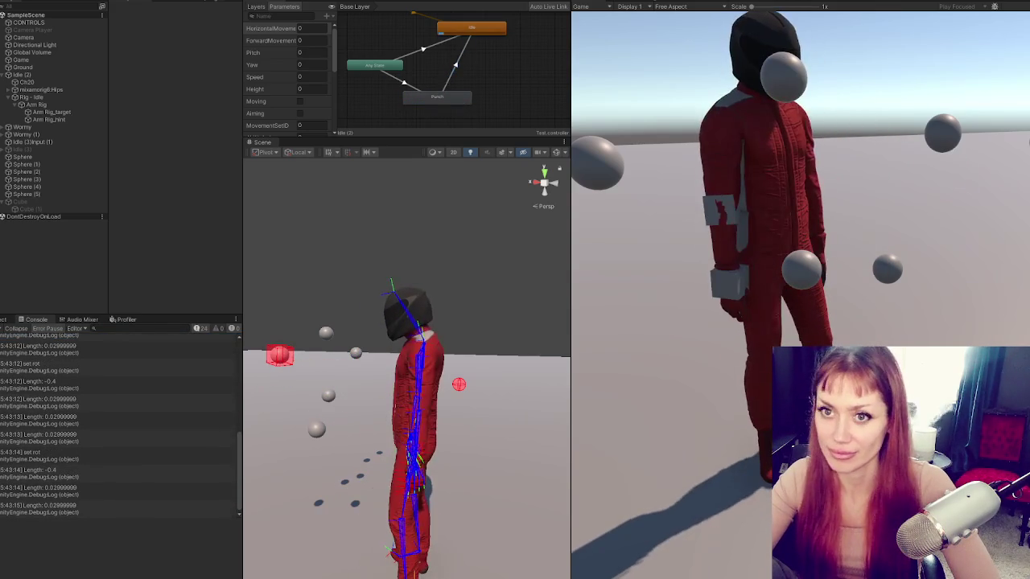
left_click(52, 38)
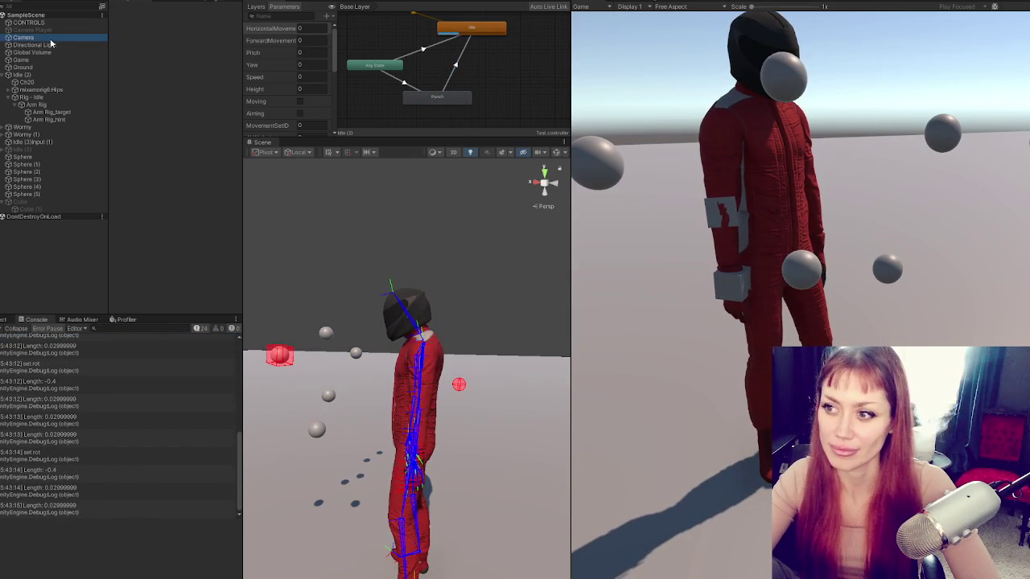
Stop Play mode and align the game camera to a high top-down Scene view.
key("ctrl+p")
mouse_move(473, 347)
left_mouse_down()
mouse_move(522, 236)
mouse_move(466, 338)
mouse_move(459, 321)
mouse_move(428, 311)
left_mouse_up()
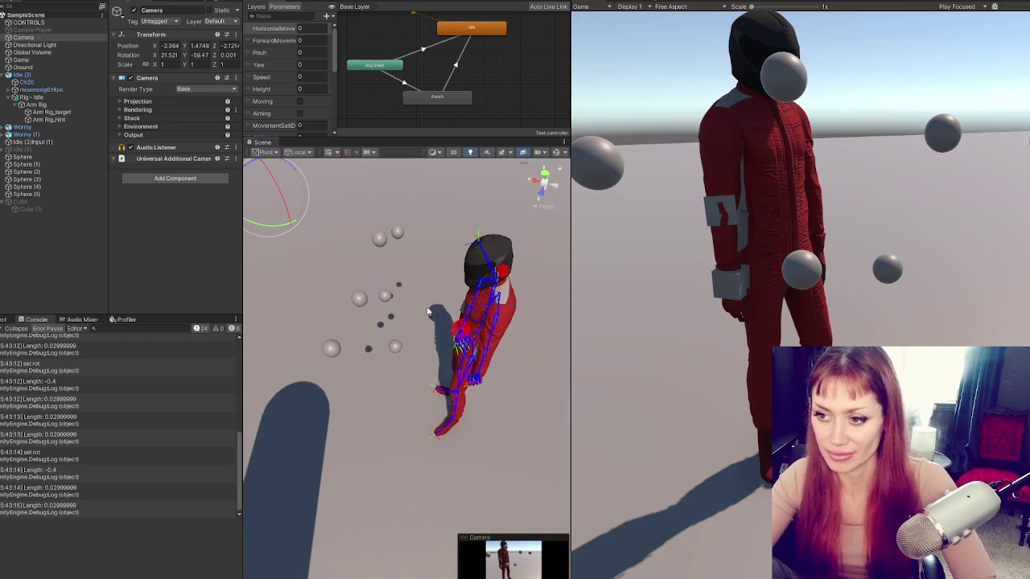
key("ctrl+shift+f")
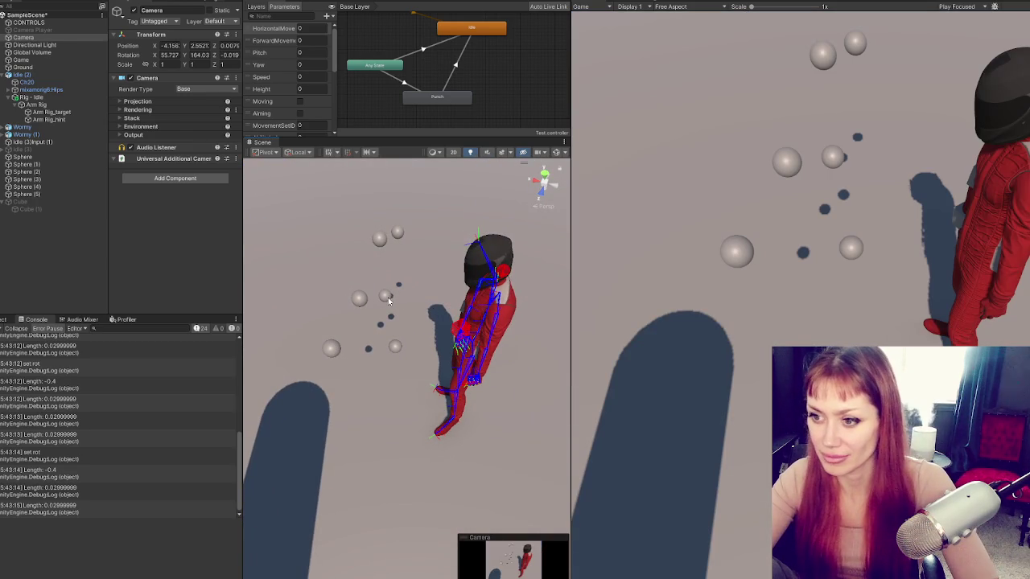
mouse_move(459, 289)
left_mouse_down()
mouse_move(405, 317)
mouse_move(493, 277)
left_mouse_up()
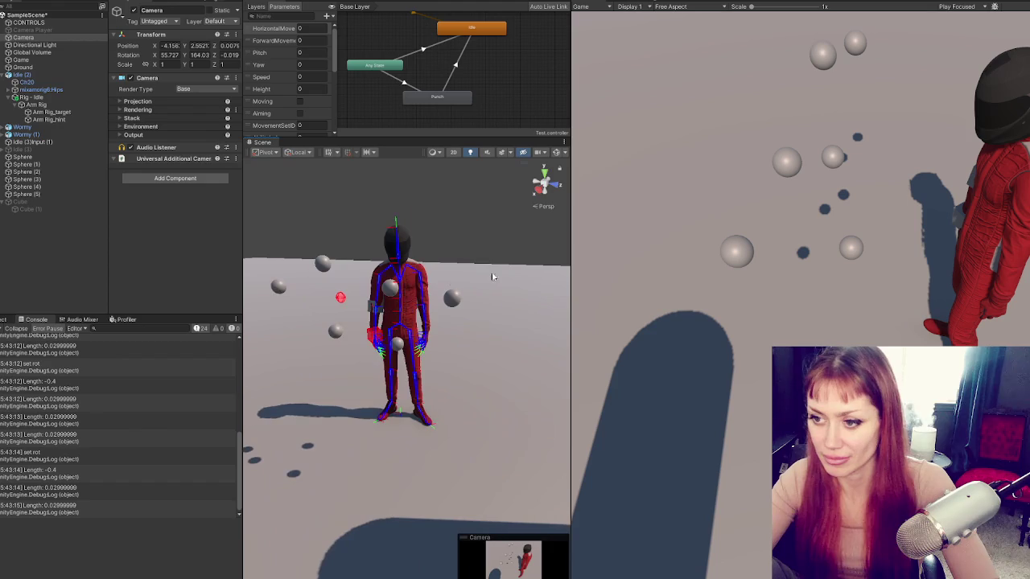
Raise the chest sphere to about 1.673, lower Sphere (1) to 0.789, and enter Play mode.
left_click(394, 292)
mouse_move(390, 246)
left_mouse_down()
mouse_move(390, 193)
mouse_move(261, 234)
left_mouse_up()
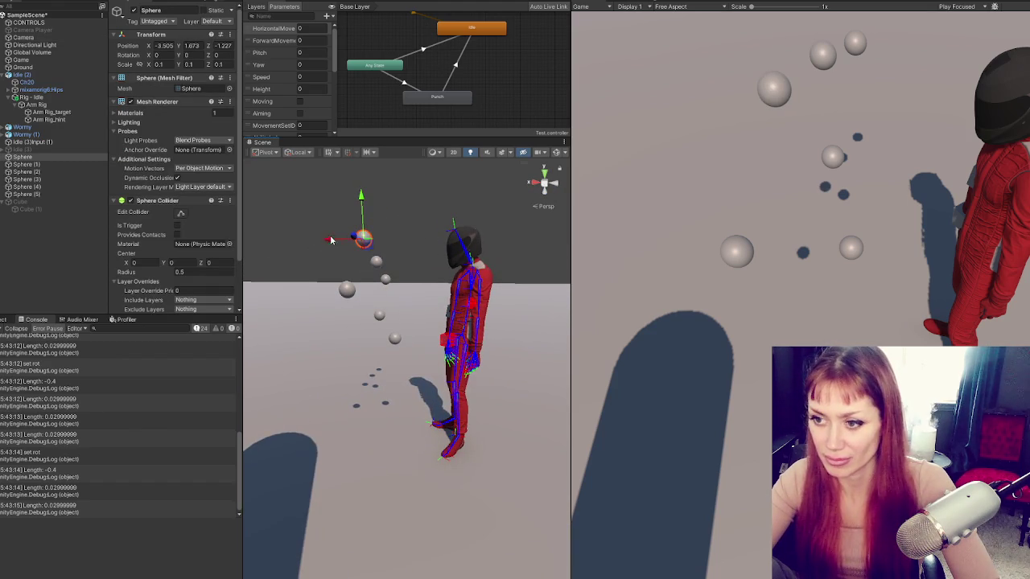
left_click_drag(329, 239, 340, 242)
left_click(379, 315)
mouse_move(379, 331)
left_mouse_down()
mouse_move(306, 294)
mouse_move(366, 371)
mouse_move(354, 370)
left_mouse_up()
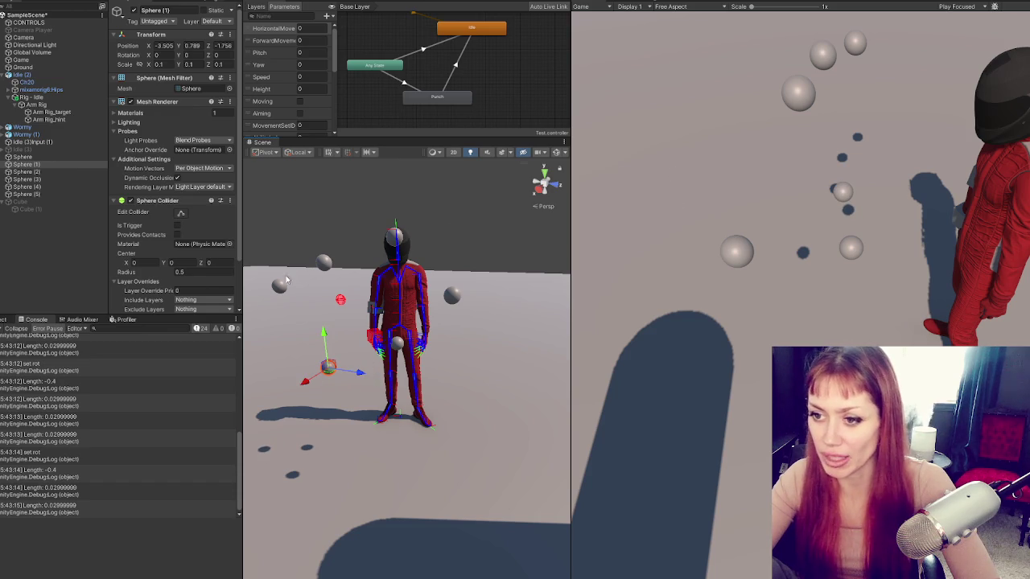
key("ctrl+p")
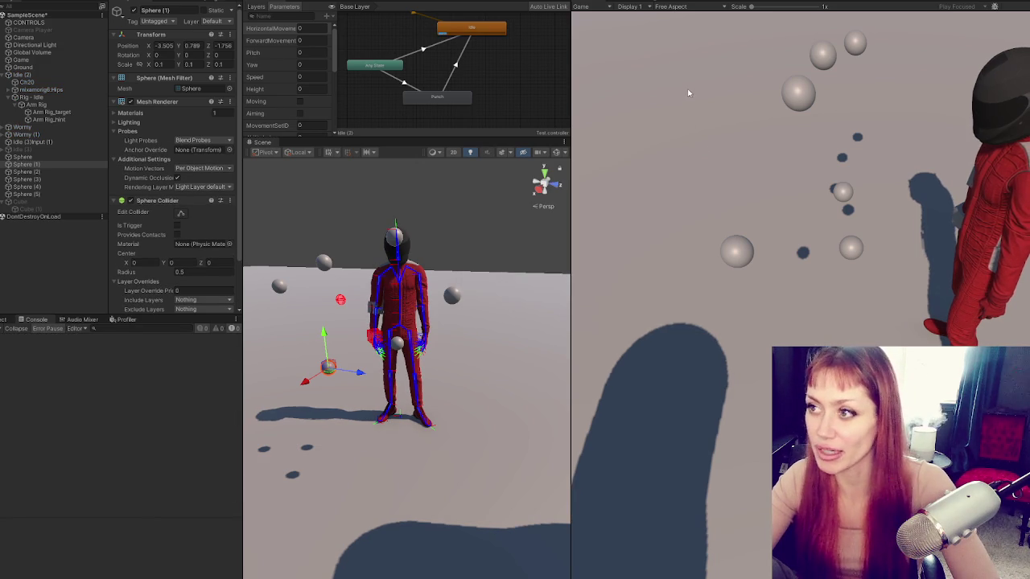
Throw seven punches at the target spheres in the Game view, then exit Play mode.
left_click(696, 116)
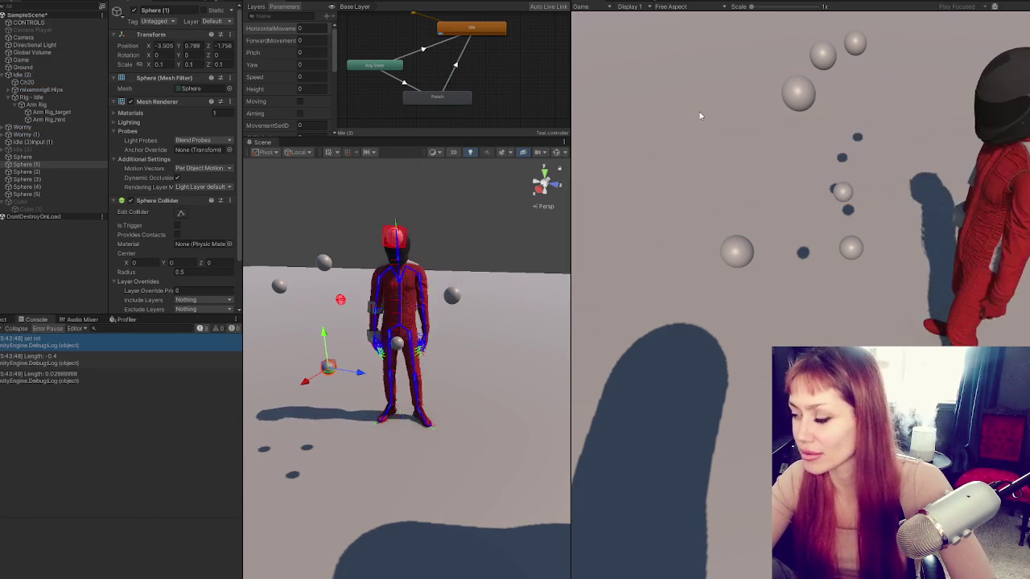
left_click(698, 116)
left_click(700, 112)
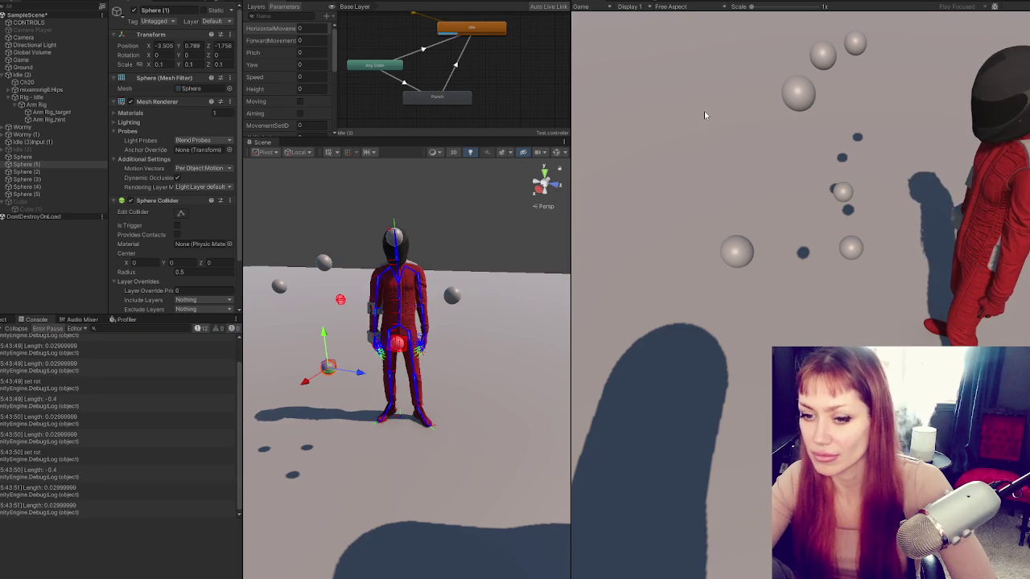
left_click(704, 114)
left_click(705, 114)
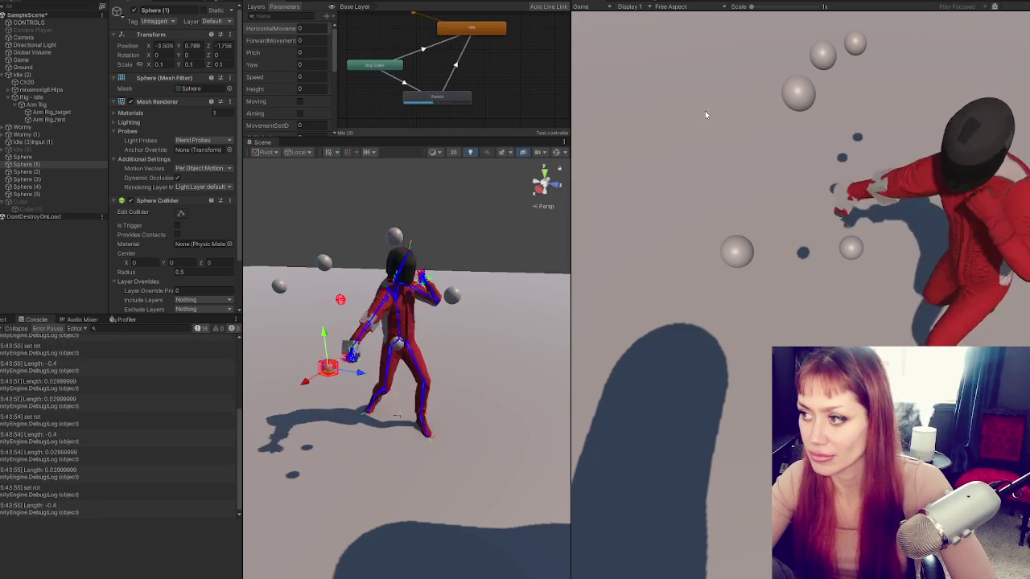
left_click(705, 114)
left_click(704, 110)
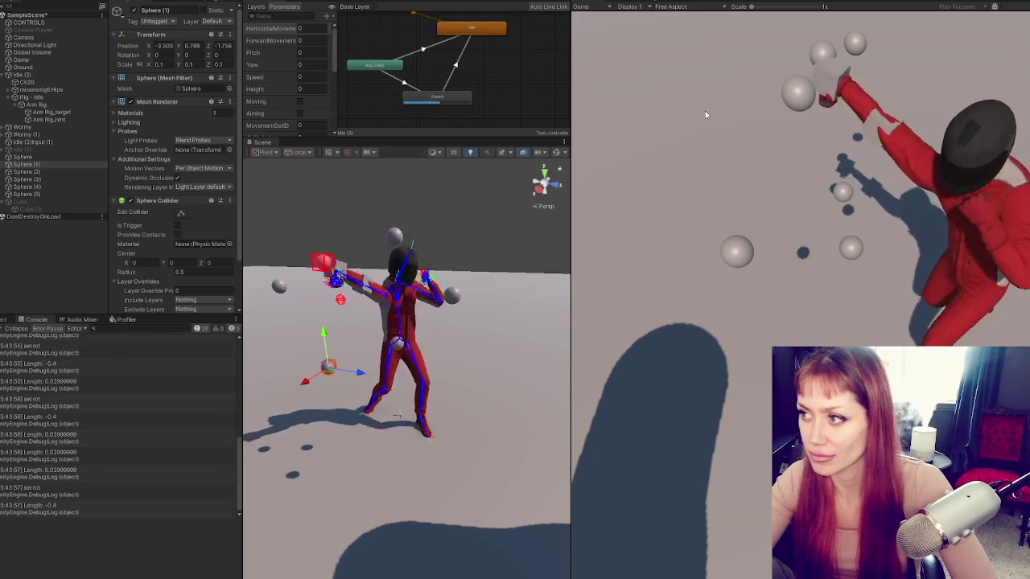
key("ctrl+p")
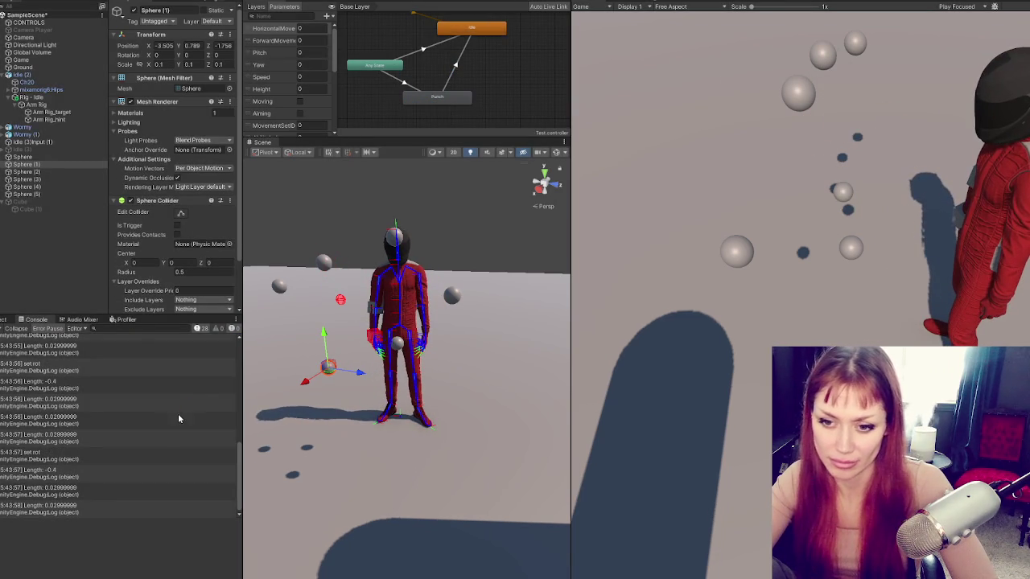
key("alt+Tab")
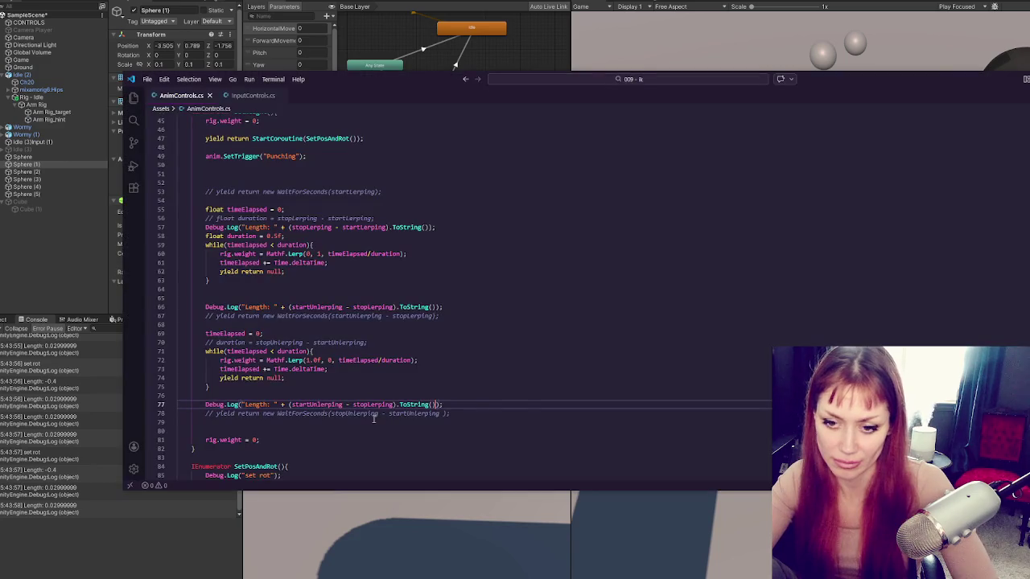
Set stopLerping to 1.0, startUnlerping to 1.03 and stopUnlerping to 2.0.
scroll(397, 385, "up", 10)
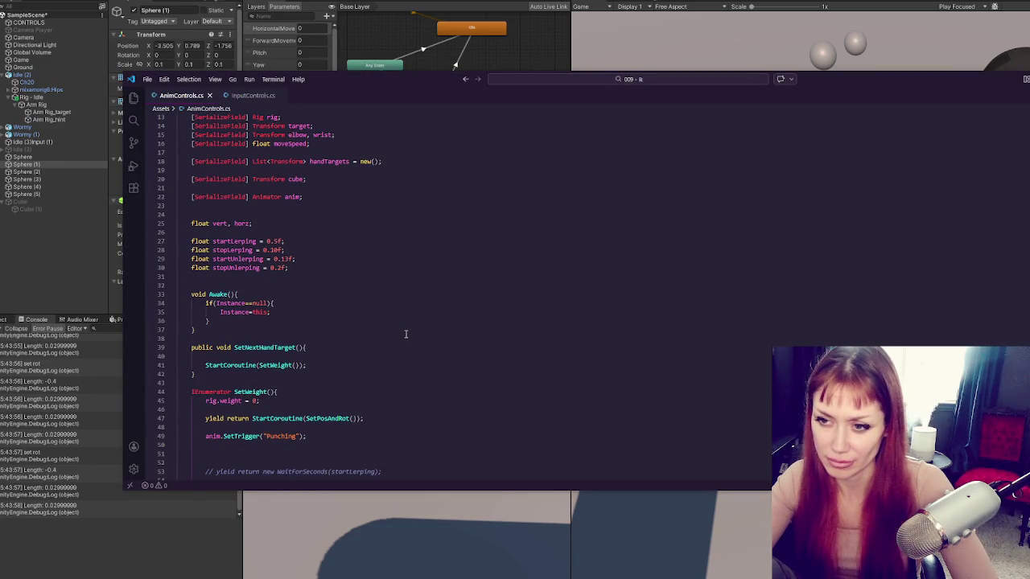
double_click(272, 250)
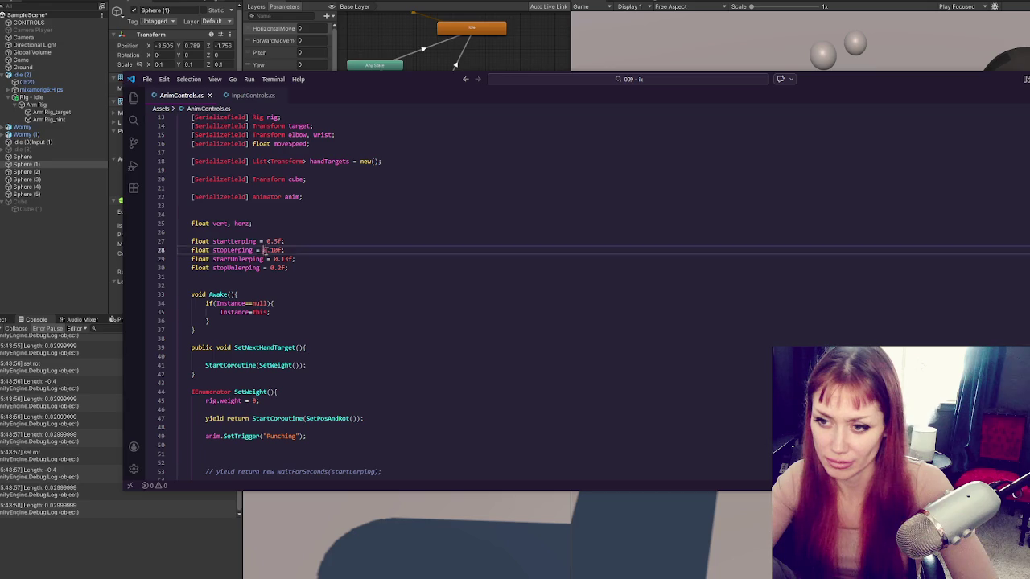
type("1.0")
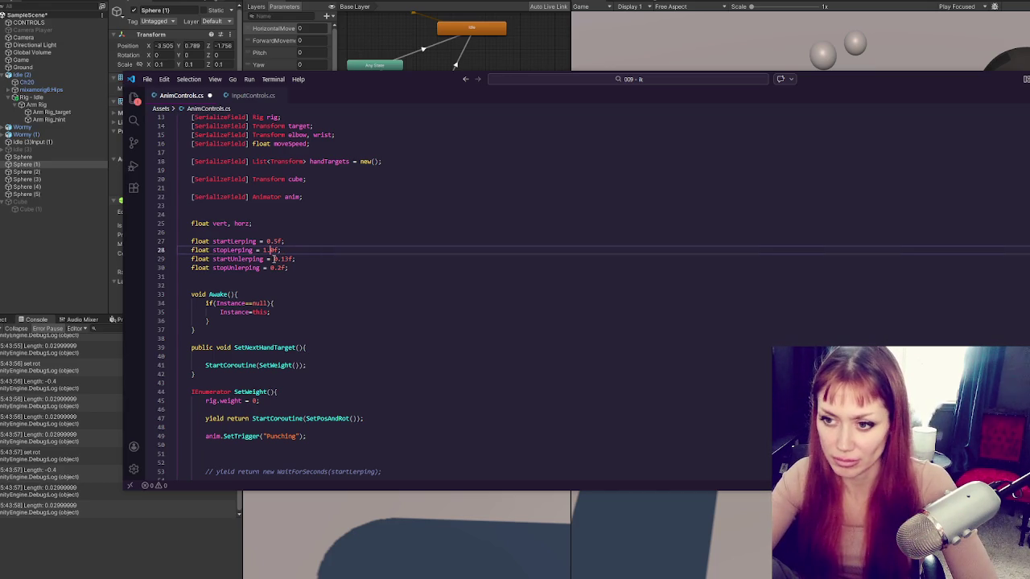
double_click(277, 259)
type("1.0")
type("3")
double_click(273, 267)
type("2.0")
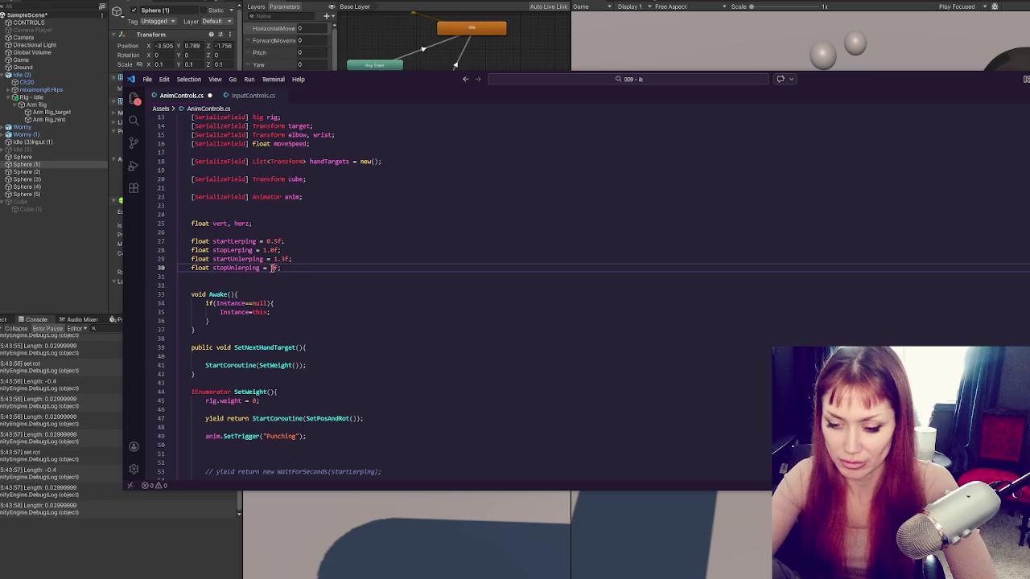
Uncomment the startLerping wait and computed duration, and comment out the fixed 0.5f duration.
scroll(271, 268, "down", 3)
scroll(271, 267, "down", 3)
left_click(370, 309)
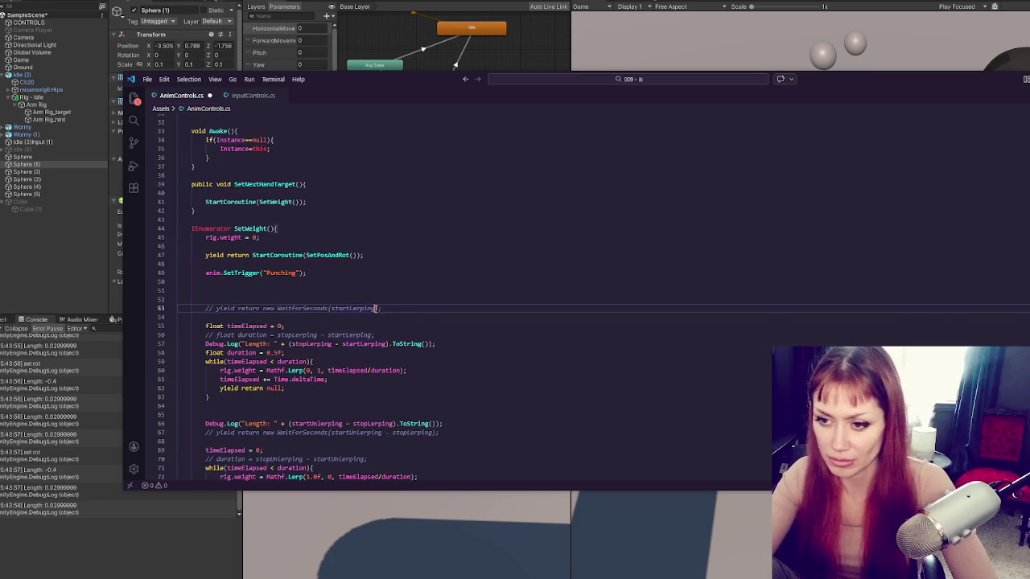
key("ctrl+slash")
scroll(371, 268, "down", 3)
left_click(371, 265)
key("ctrl+slash")
key("Down")
key("ctrl+slash")
left_click(407, 284)
key("ctrl+slash")
Uncomment the wait on line 67 and keep the Length logs on lines 66 and 57 active.
scroll(404, 286, "down", 3)
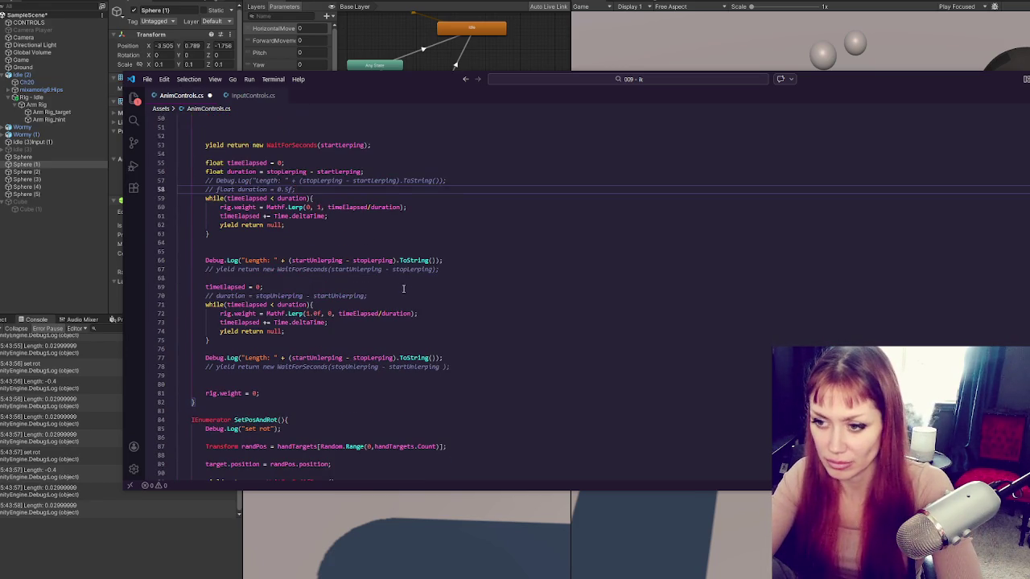
left_click(395, 269)
key("ctrl+slash")
key("Up")
key("ctrl+slash")
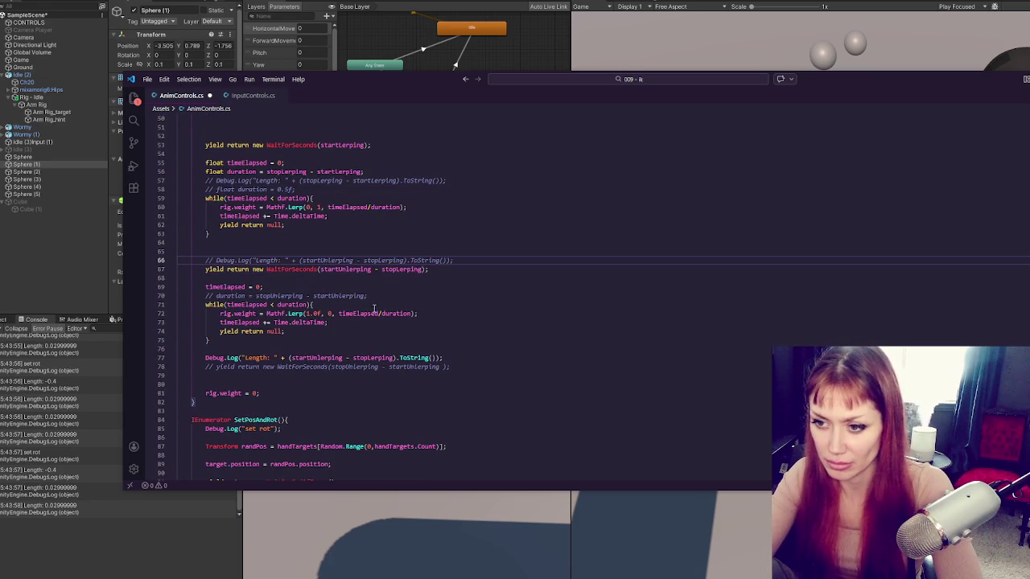
key("ctrl+slash")
left_click(371, 181)
key("ctrl+slash")
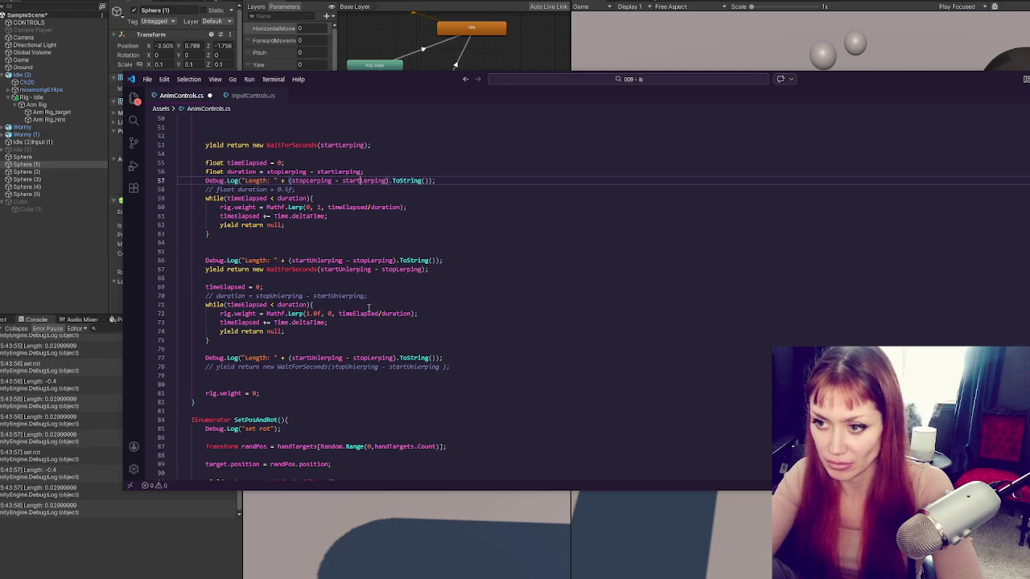
Uncomment the unlerp duration on line 70 and final wait on line 78, then save.
left_click(357, 295)
key("ctrl+slash")
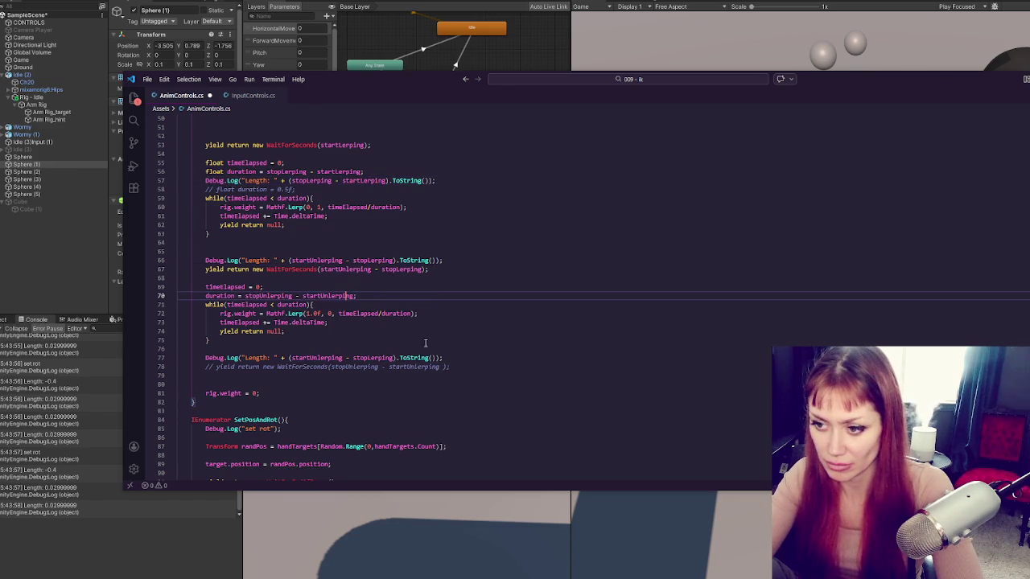
left_click(421, 366)
key("ctrl+slash")
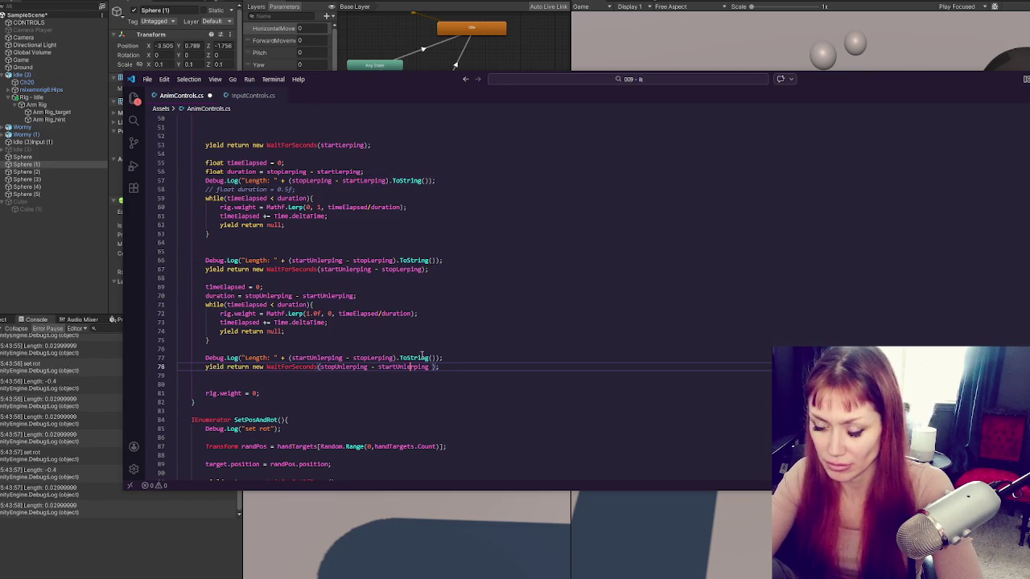
key("ctrl+s")
left_click(467, 57)
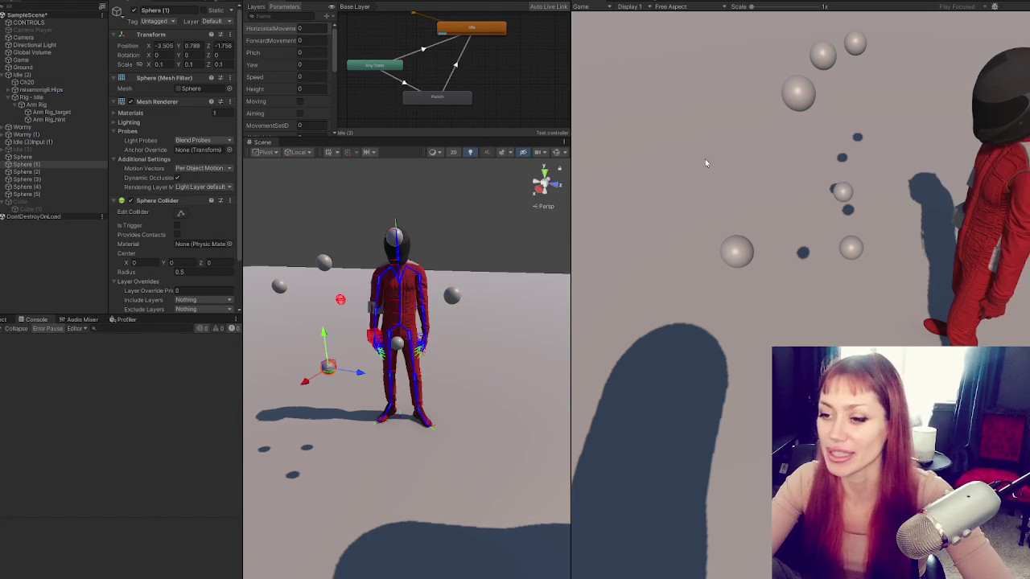
Trigger three punches in the Game view to test the revised timing.
left_click(707, 372)
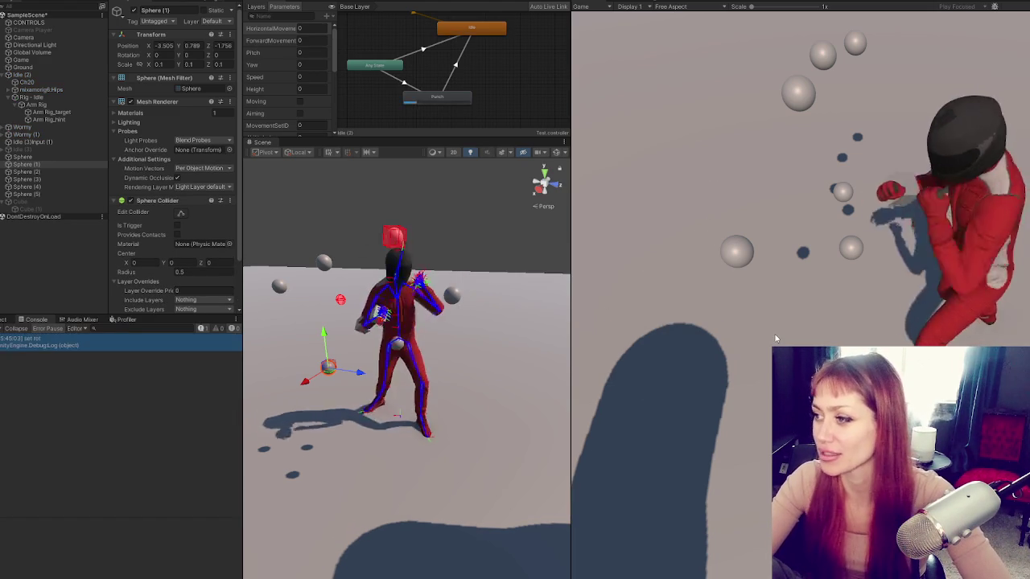
left_click(776, 332)
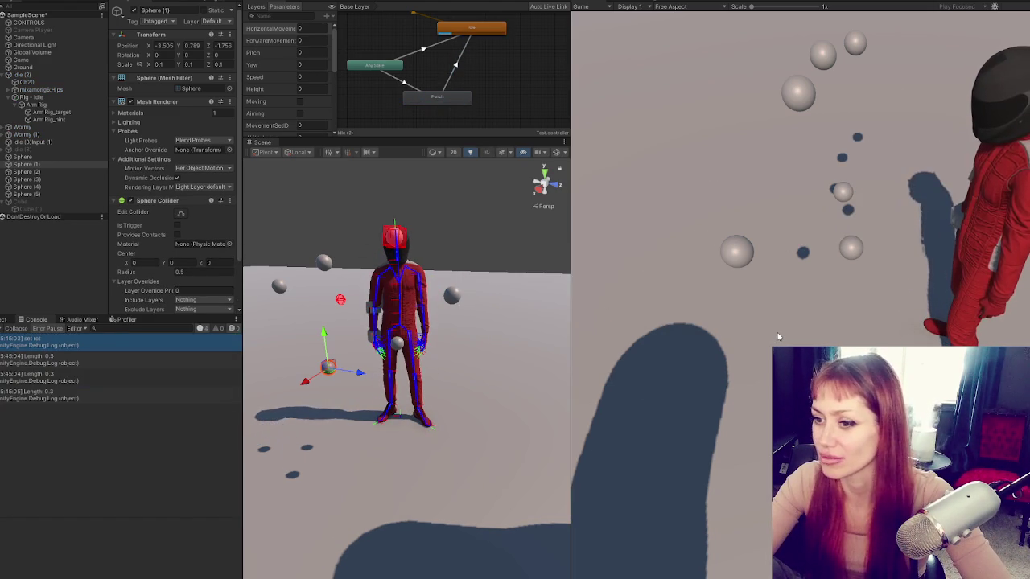
left_click(777, 332)
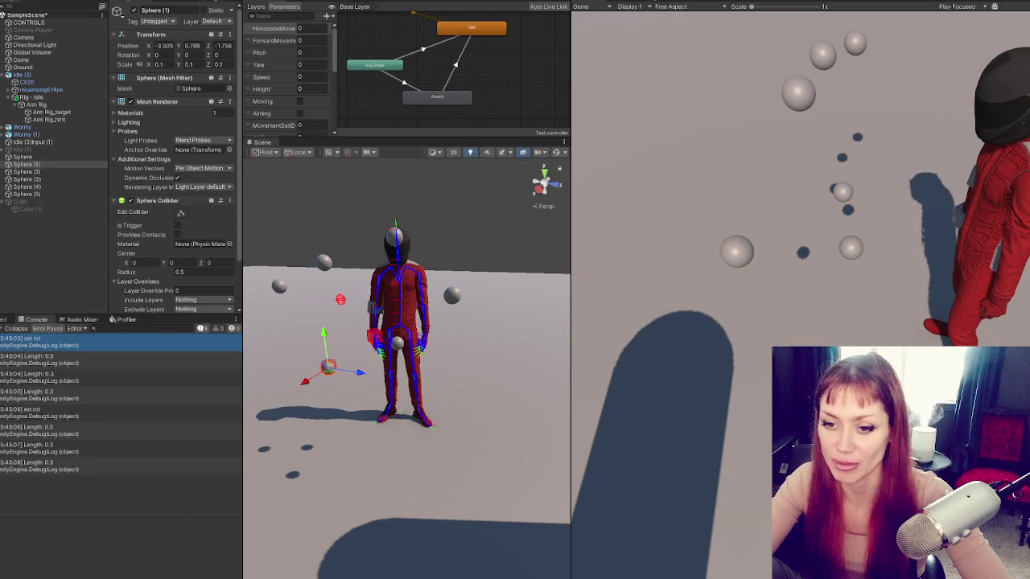
Review the lerp float values in AnimControls.cs, then select the Punch state in the Animator.
left_click(128, 563)
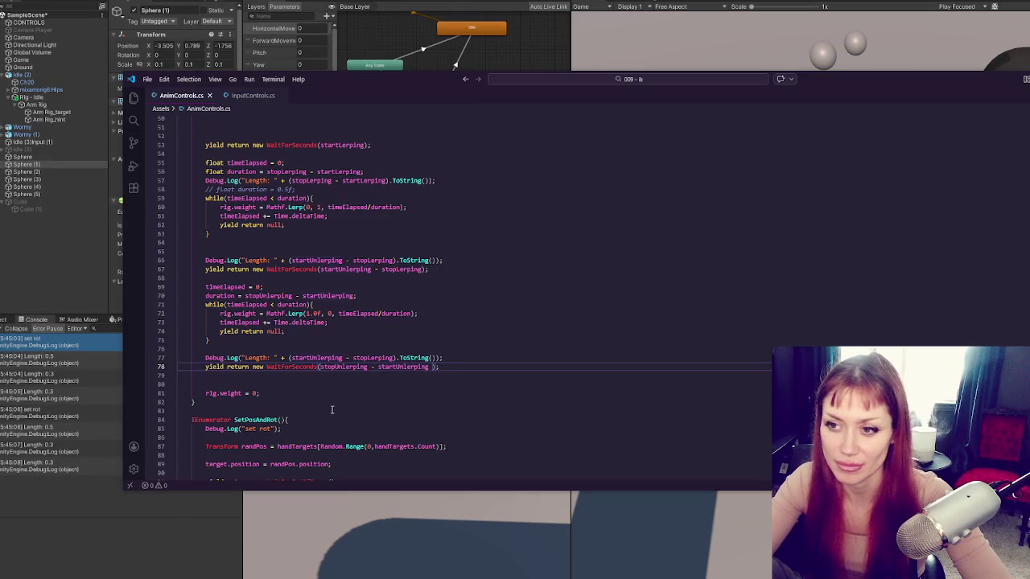
scroll(579, 410, "up", 10)
scroll(594, 418, "up", 3)
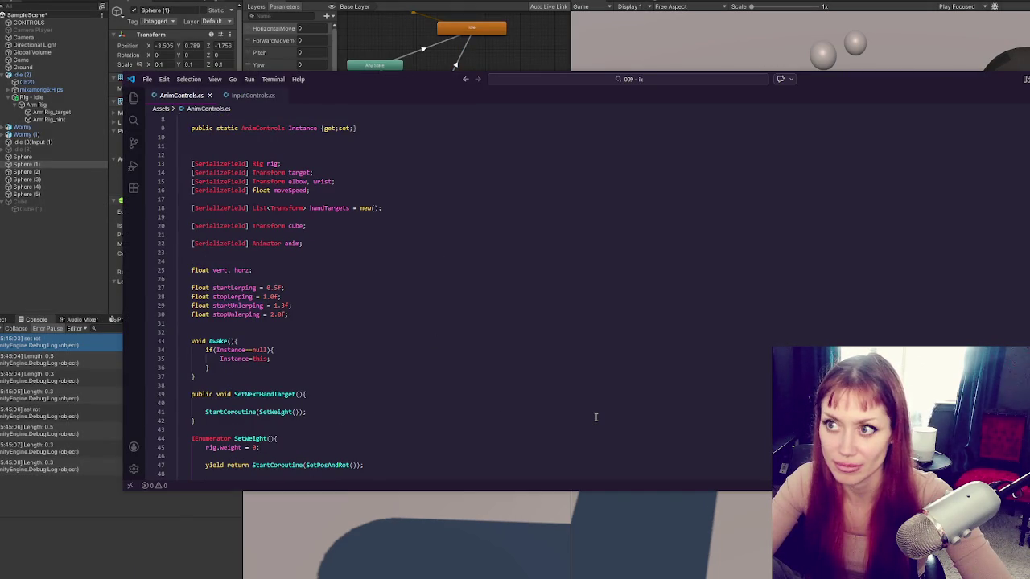
left_click(392, 32)
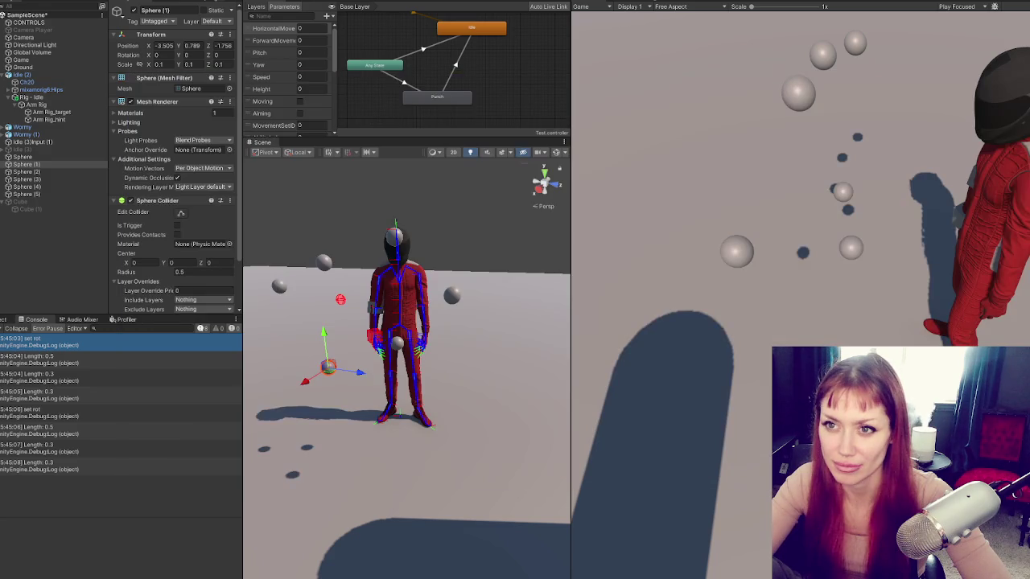
left_click(441, 99)
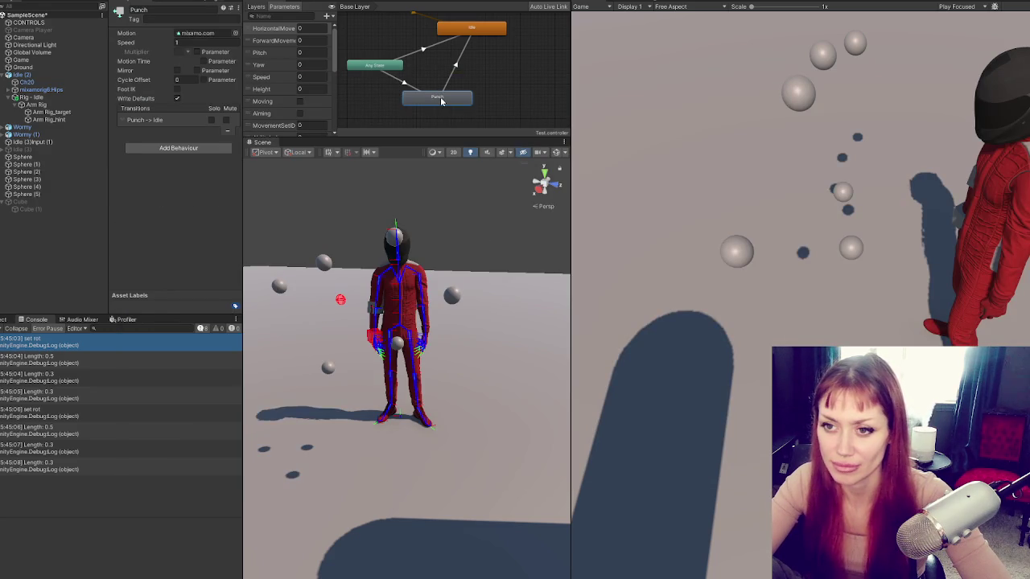
Open the Punching clip's import settings and enlarge the Inspector and preview pane.
double_click(440, 100)
left_click_drag(243, 212, 531, 212)
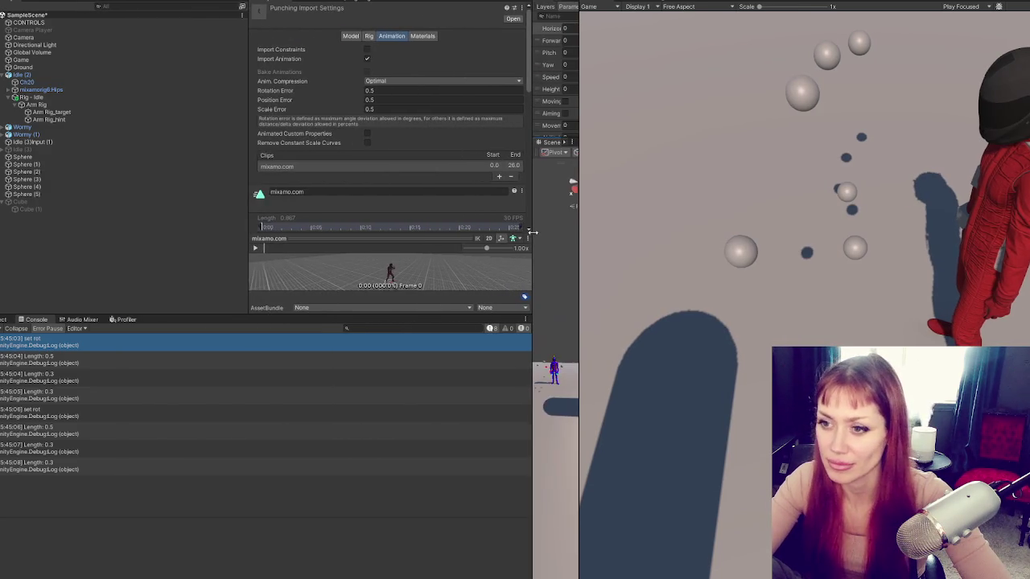
left_click_drag(338, 314, 358, 525)
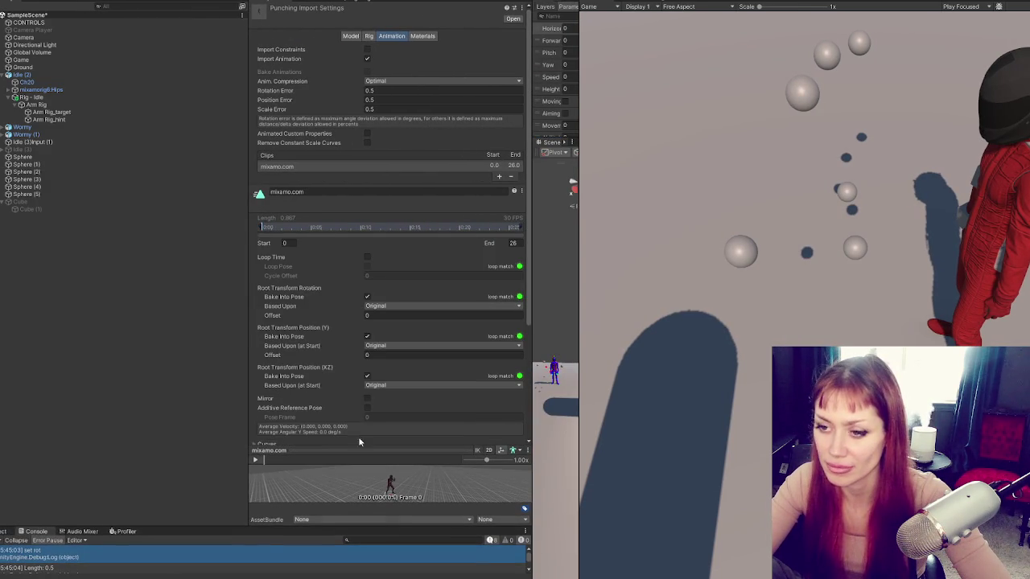
left_click_drag(364, 458, 357, 227)
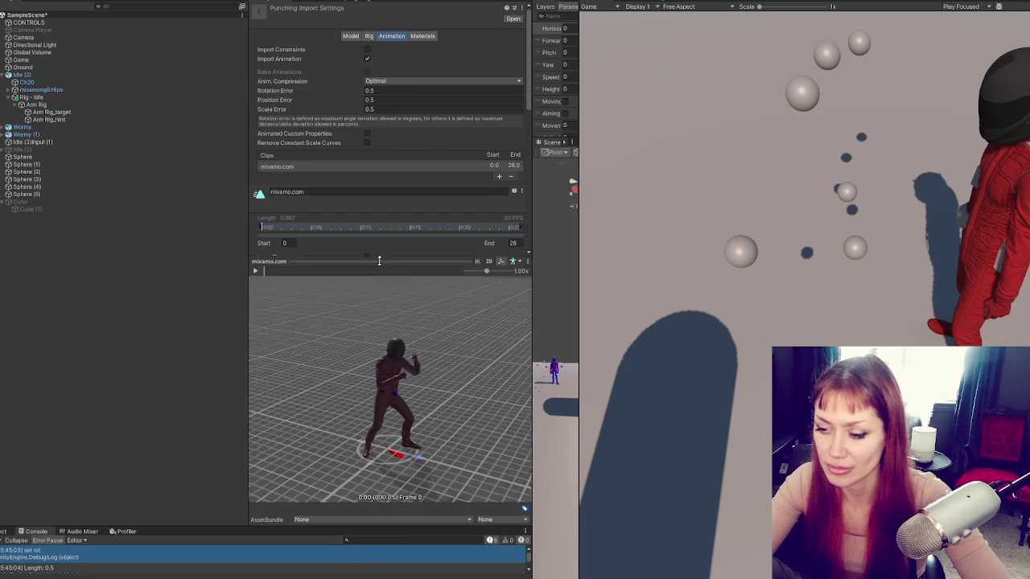
Scrub the punch preview to full arm extension near frame 9.
mouse_move(271, 230)
left_mouse_down()
mouse_move(424, 242)
mouse_move(267, 239)
mouse_move(328, 244)
mouse_move(461, 281)
mouse_move(253, 260)
mouse_move(265, 199)
left_mouse_up()
scroll(355, 166, "down", 2)
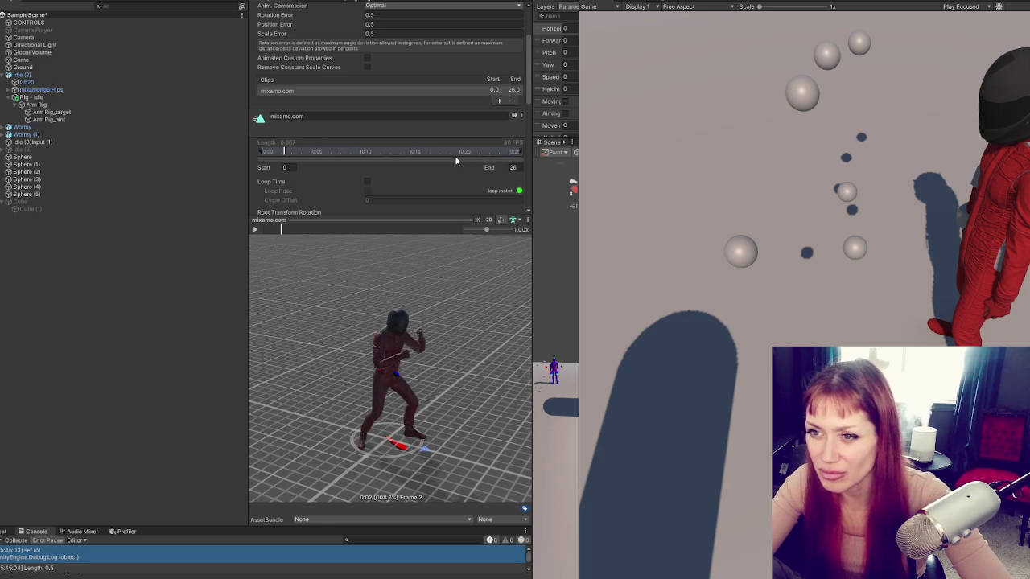
mouse_move(284, 228)
left_mouse_down()
mouse_move(422, 238)
mouse_move(340, 239)
left_mouse_up()
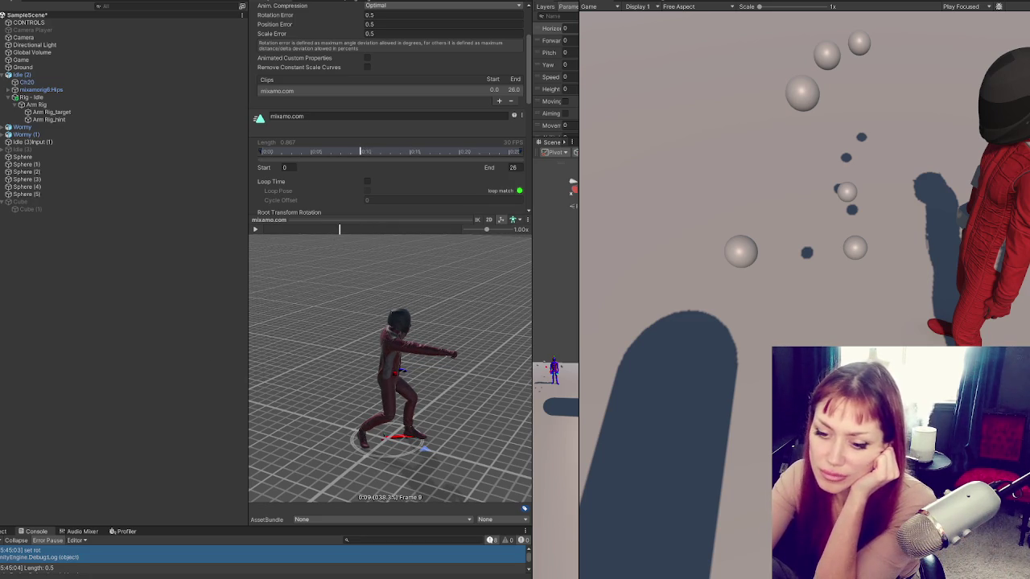
key("alt+Tab")
scroll(316, 207, "up", 3)
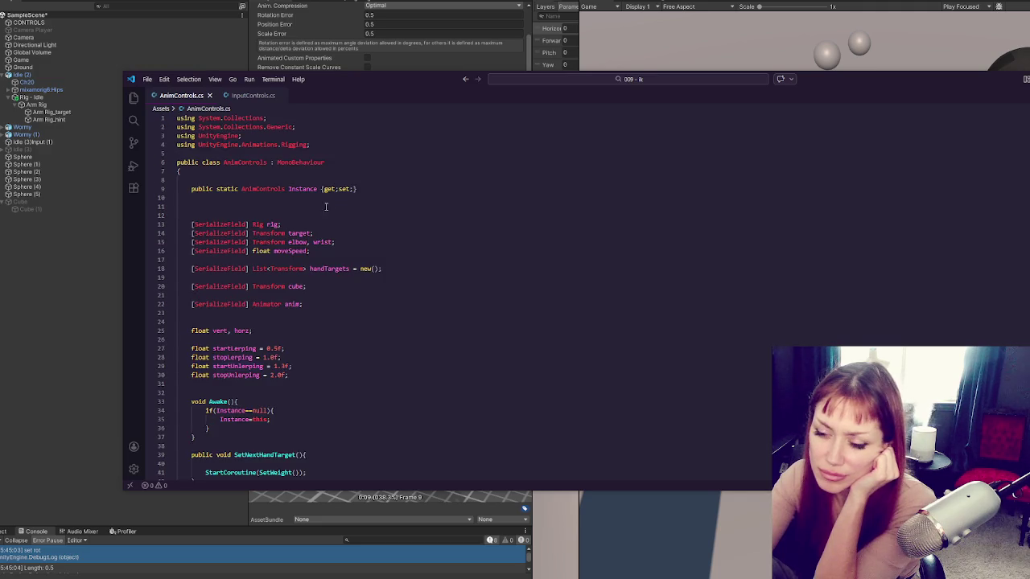
Change startLerping to 0.05, stopLerping to 0.10 and startUnlerping to 0.13.
scroll(326, 206, "down", 7)
left_click(272, 162)
type("0")
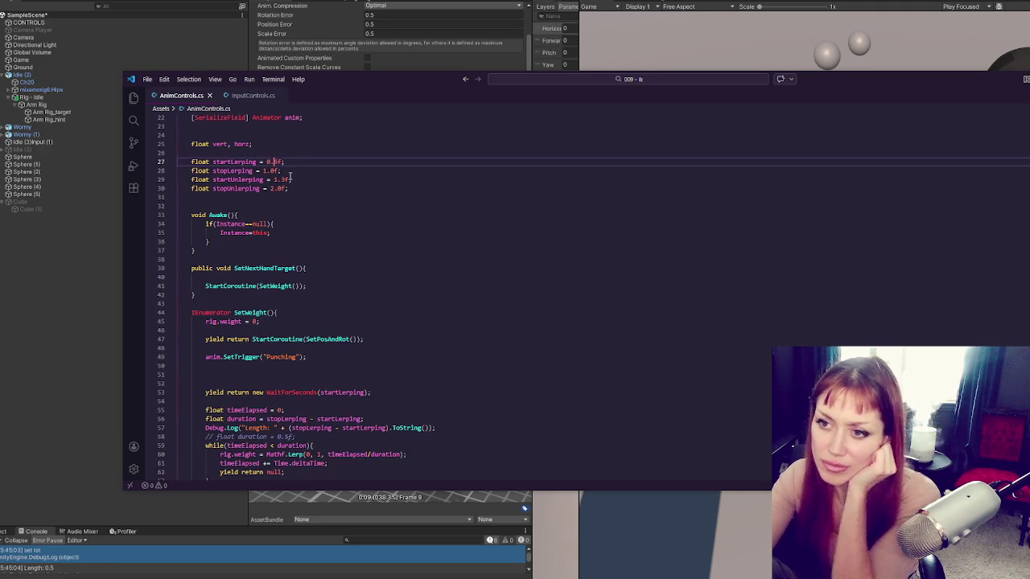
left_click(265, 171)
key("Delete")
key("Delete")
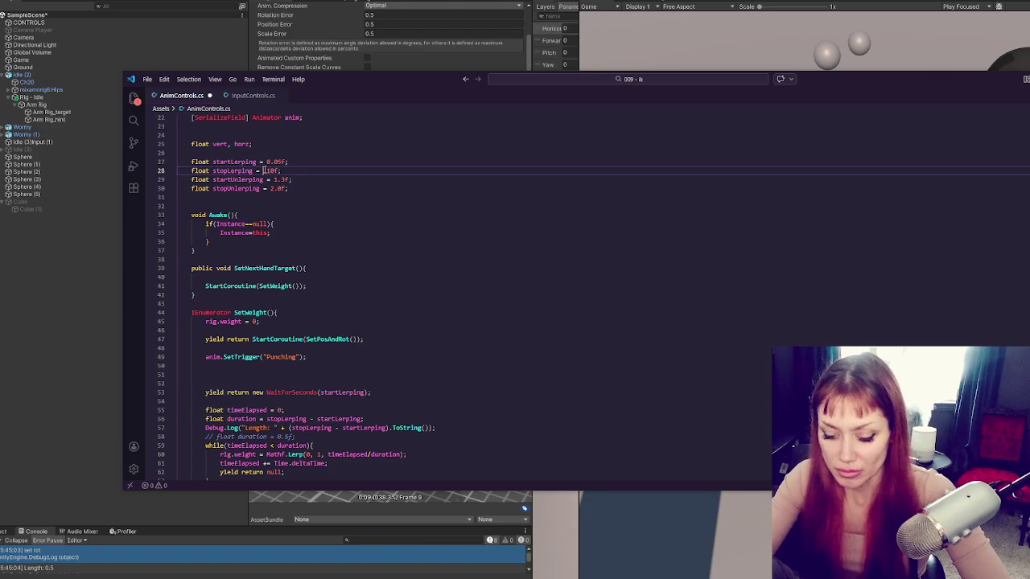
type(".1")
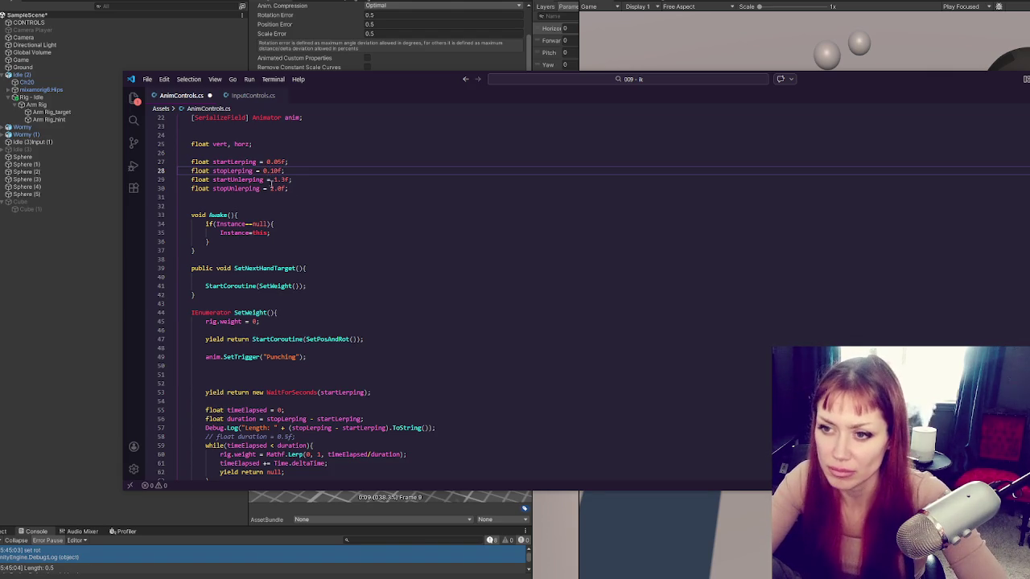
left_click(282, 179)
type("0")
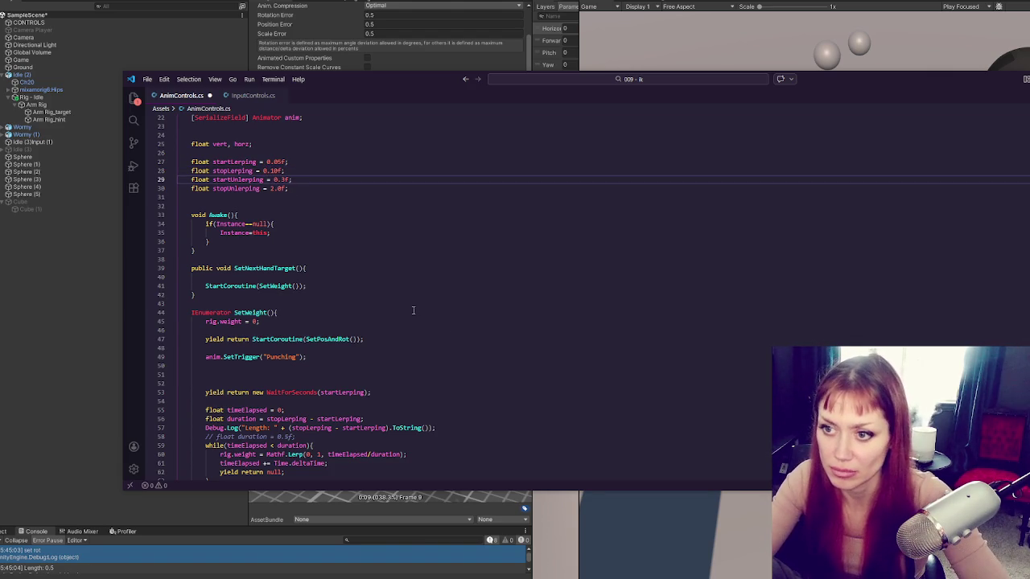
type("3")
Set stopUnlerping to 0.20 and save AnimControls.cs.
double_click(273, 188)
type("0")
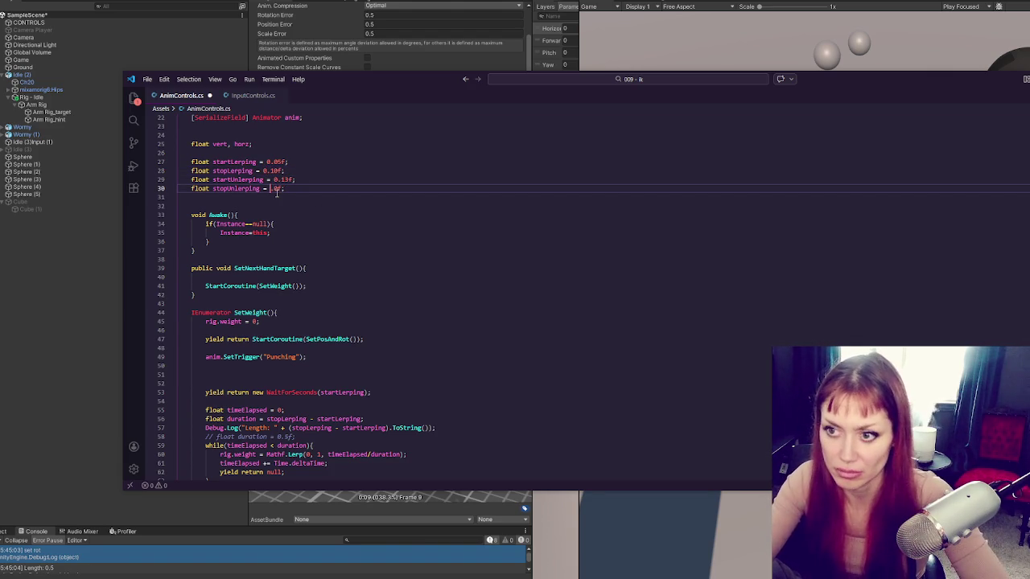
key("Down")
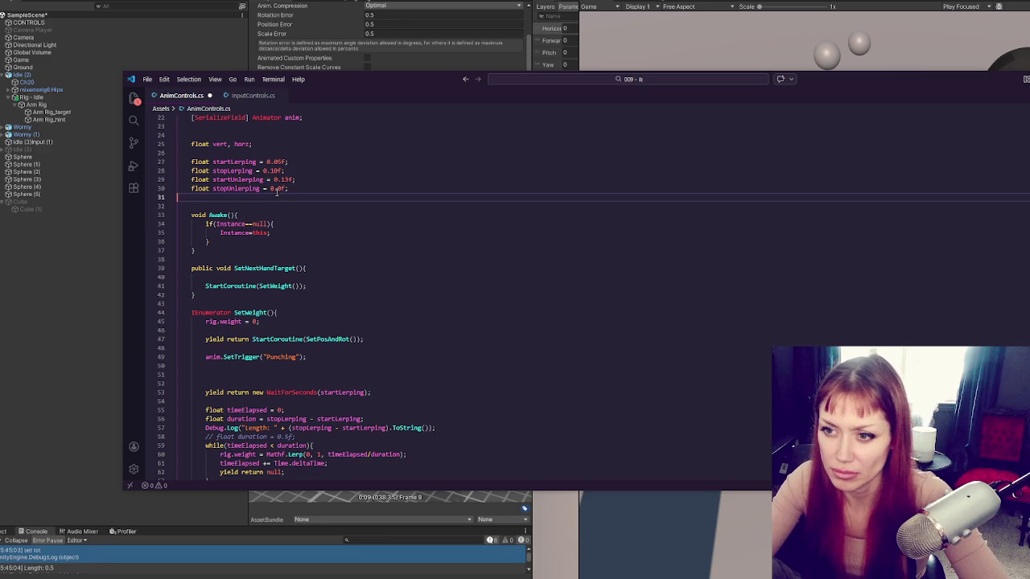
left_click(278, 188)
type("2")
left_click(317, 181)
key("ctrl+s")
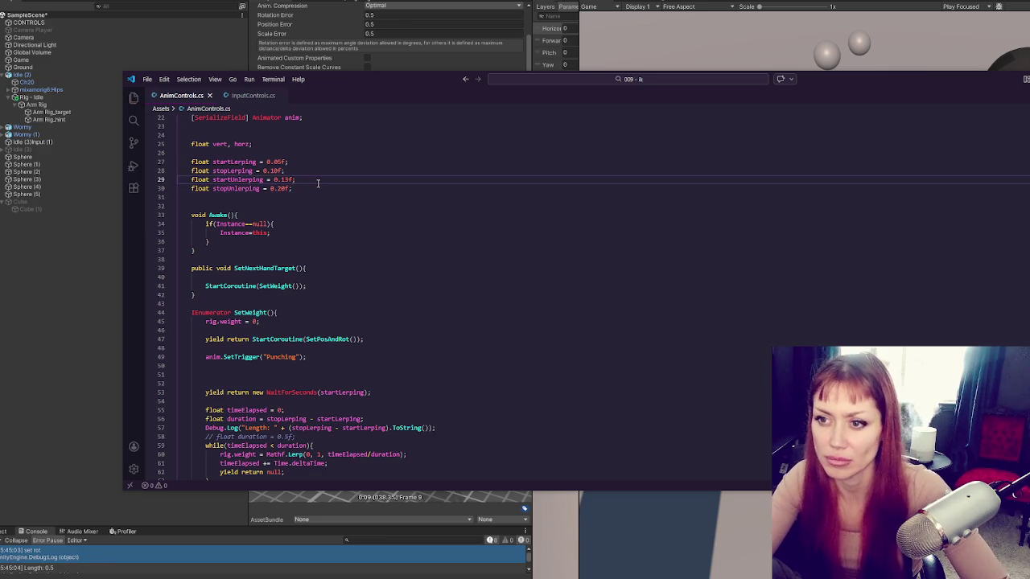
left_click(534, 5)
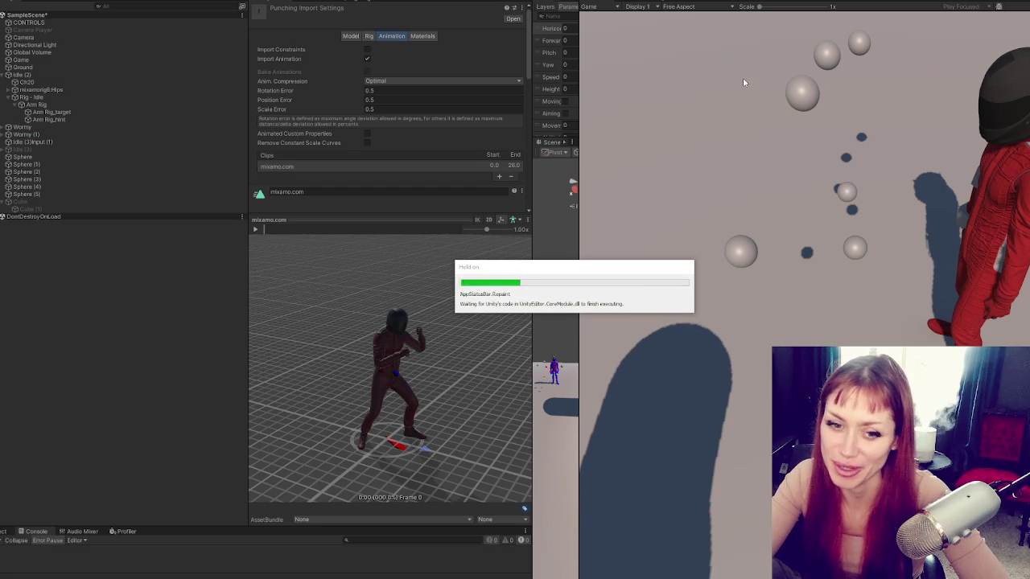
Throw four punches in the Game view to check the shortened timing.
left_click(673, 61)
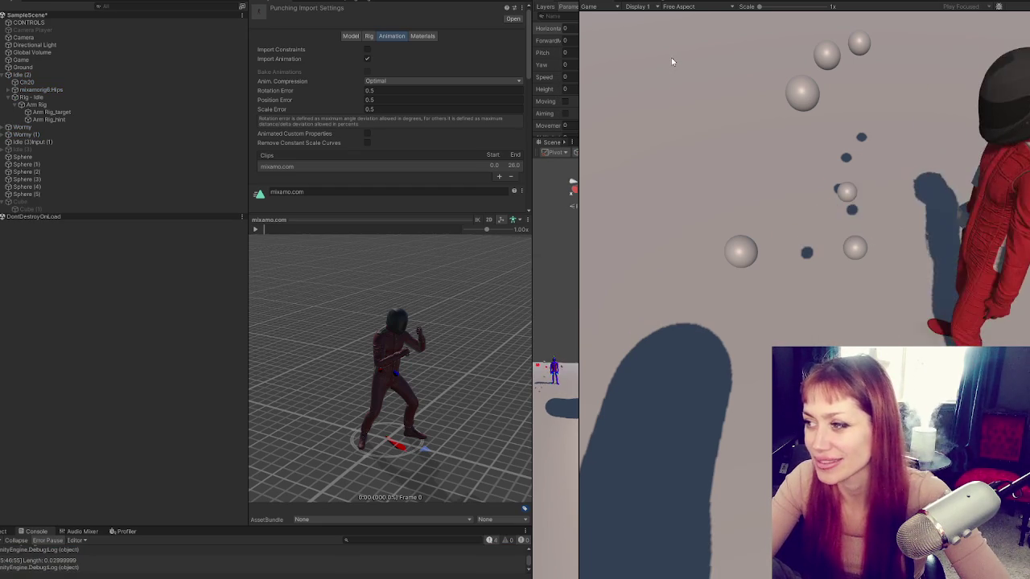
left_click(672, 61)
left_click(673, 61)
left_click(672, 62)
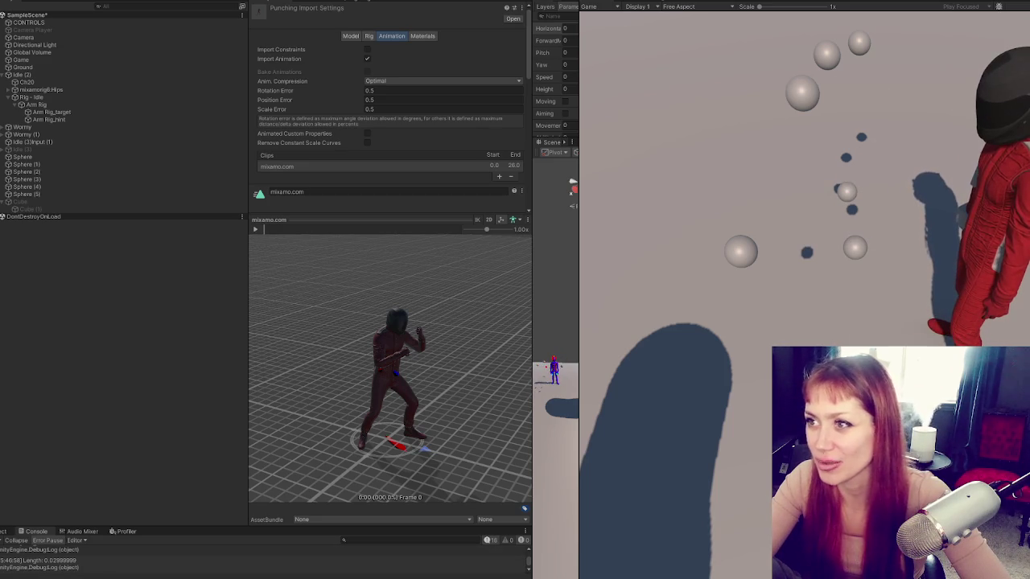
key("alt+Tab")
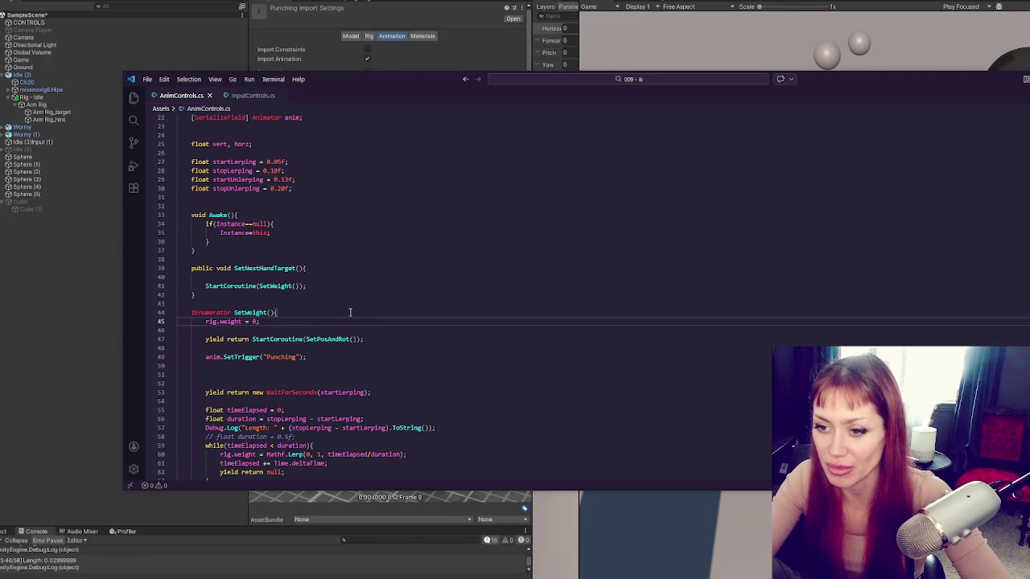
Highlight uses of weight, delete the set rot Debug.Log line, and save.
double_click(238, 321)
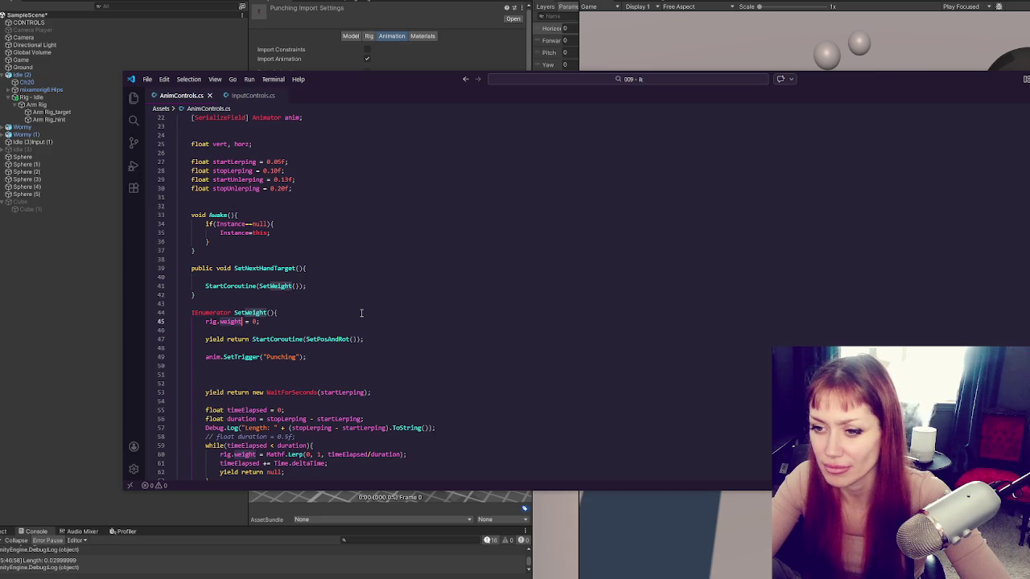
scroll(300, 329, "down", 15)
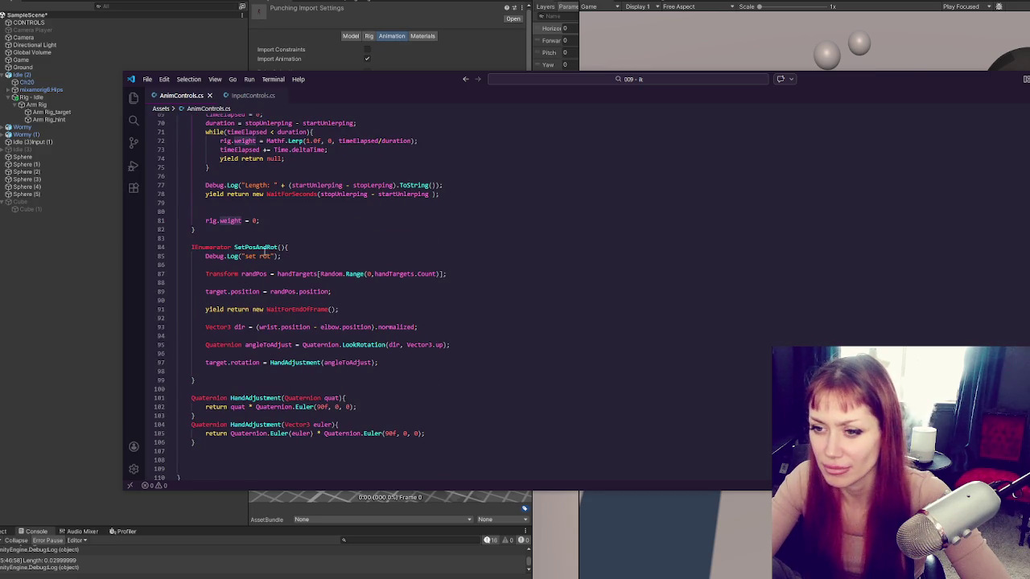
triple_click(312, 256)
key("BackSpace")
left_click(353, 277)
key("ctrl+s")
Delete the trailing Debug.Log and wait lines and save the script.
scroll(353, 277, "up", 4)
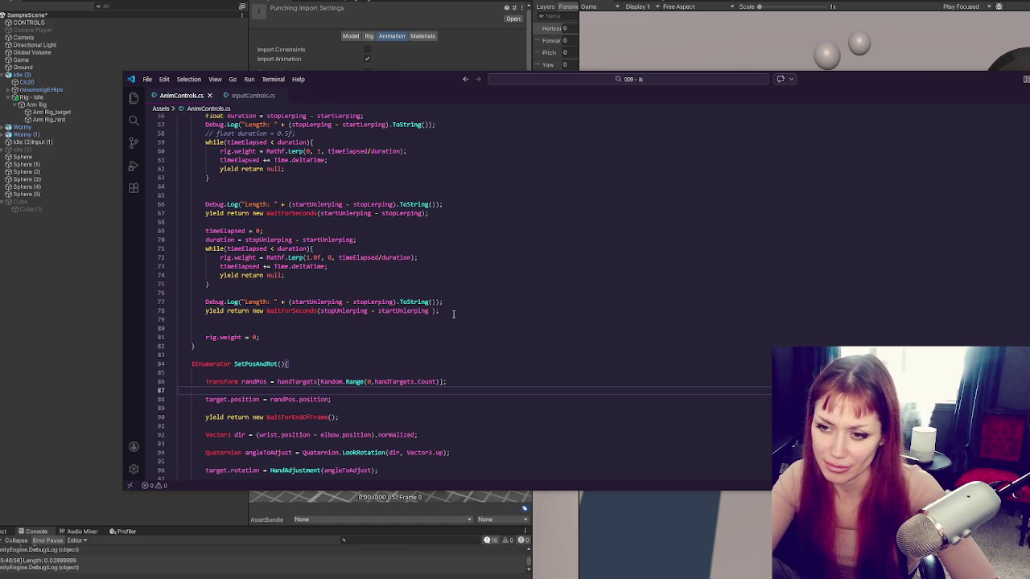
left_click_drag(455, 315, 460, 293)
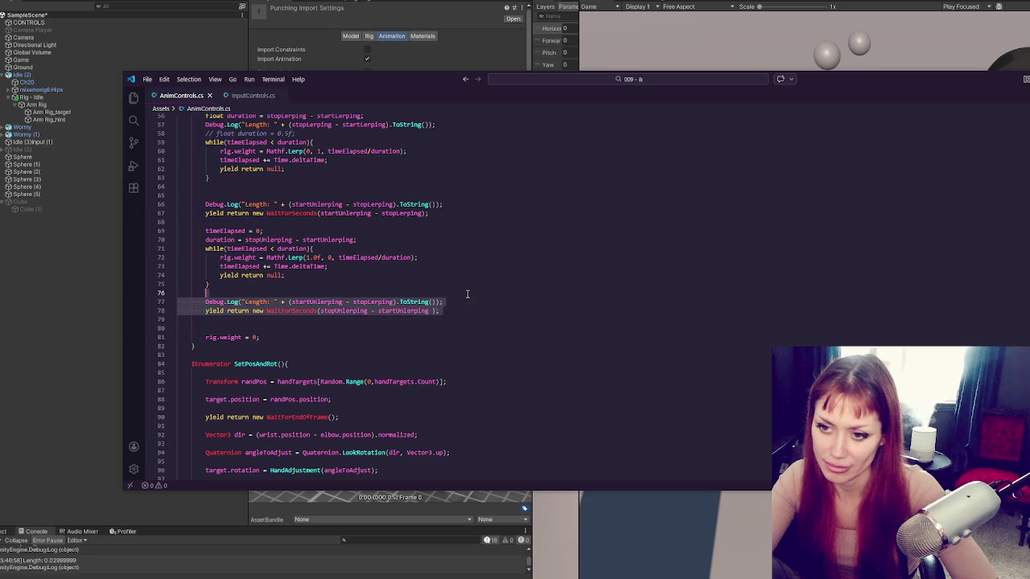
key("BackSpace")
key("ctrl+s")
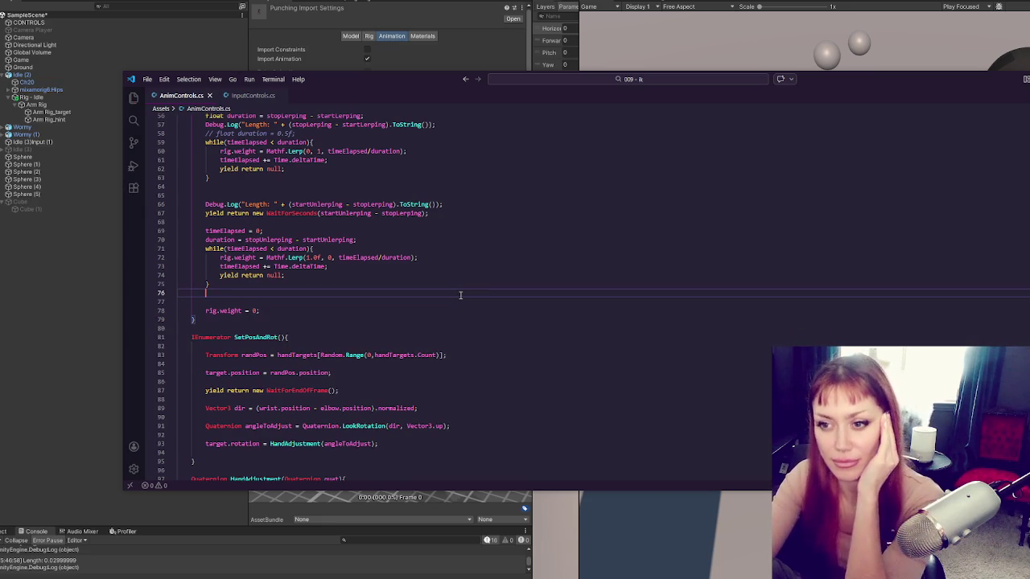
Remove both Length Debug.Log lines and the commented-out duration line.
scroll(370, 217, "up", 4)
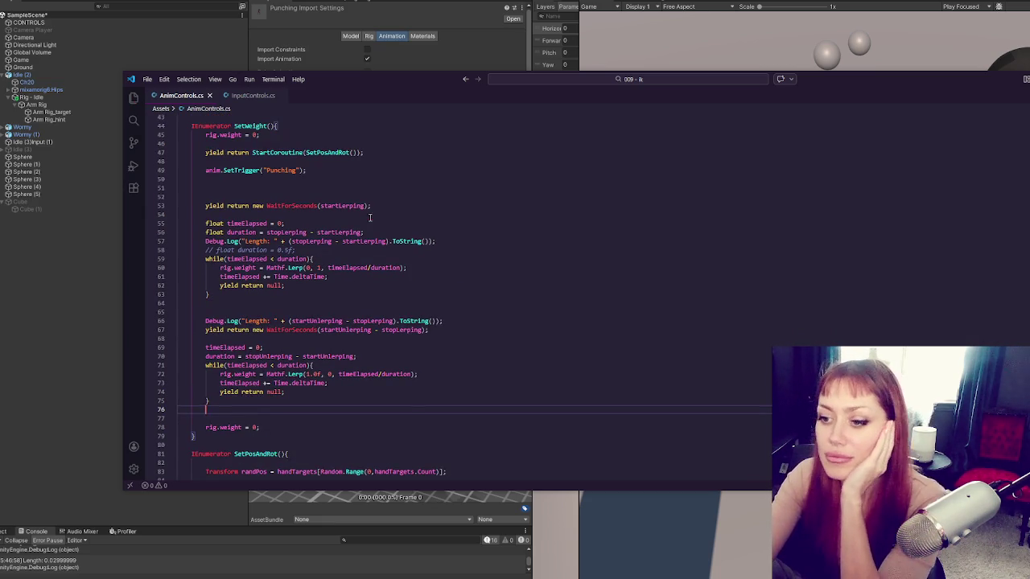
left_click(464, 321)
key("shift+Home")
key("BackSpace")
key("BackSpace")
key("BackSpace")
scroll(472, 270, "up", 3)
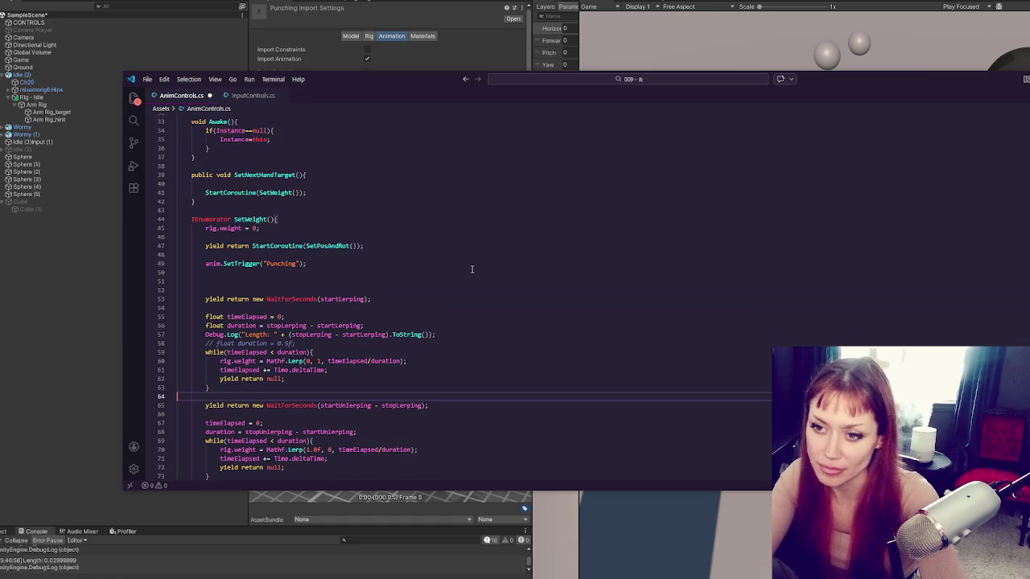
left_click(438, 333)
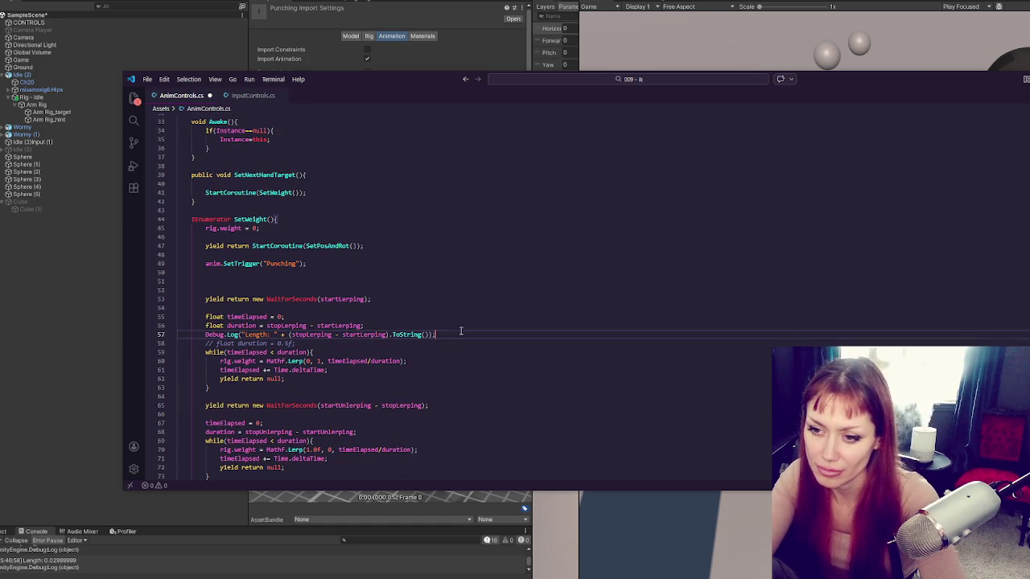
key("shift+Home")
key("BackSpace")
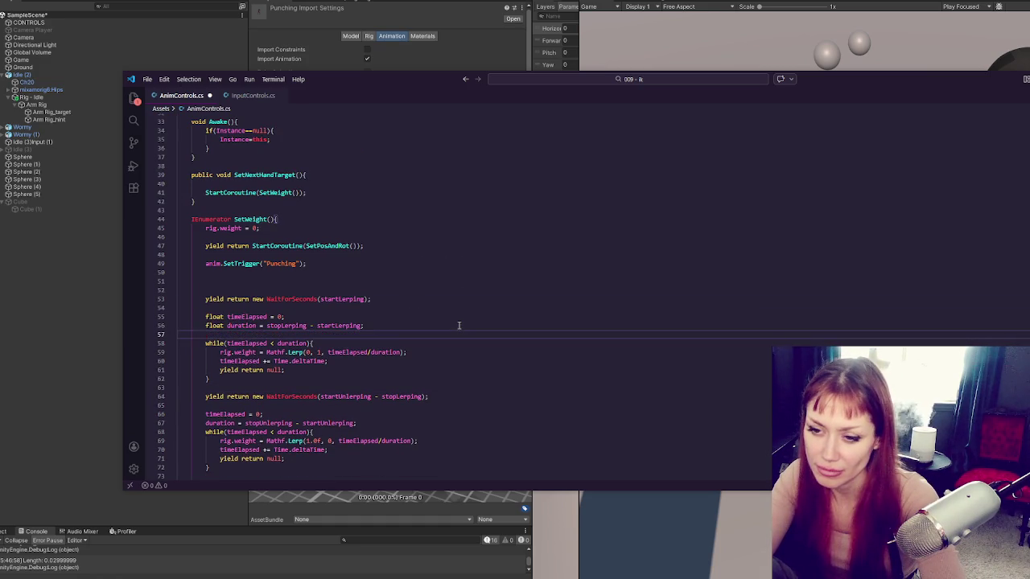
Tidy blank lines around the while loop and SetTrigger, then save AnimControls.cs.
scroll(455, 325, "down", 3)
left_click(452, 328)
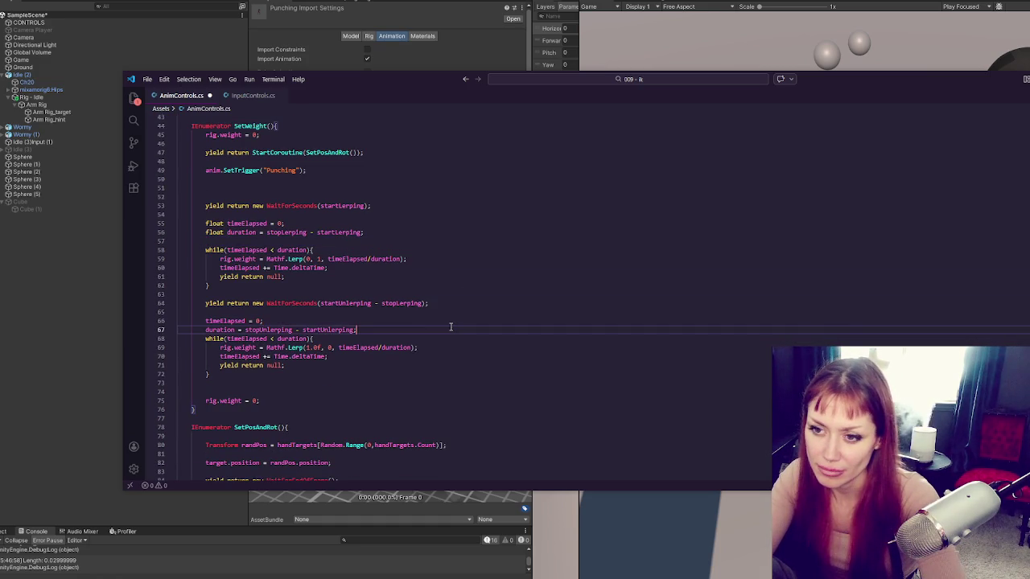
key("Return")
left_click(462, 312)
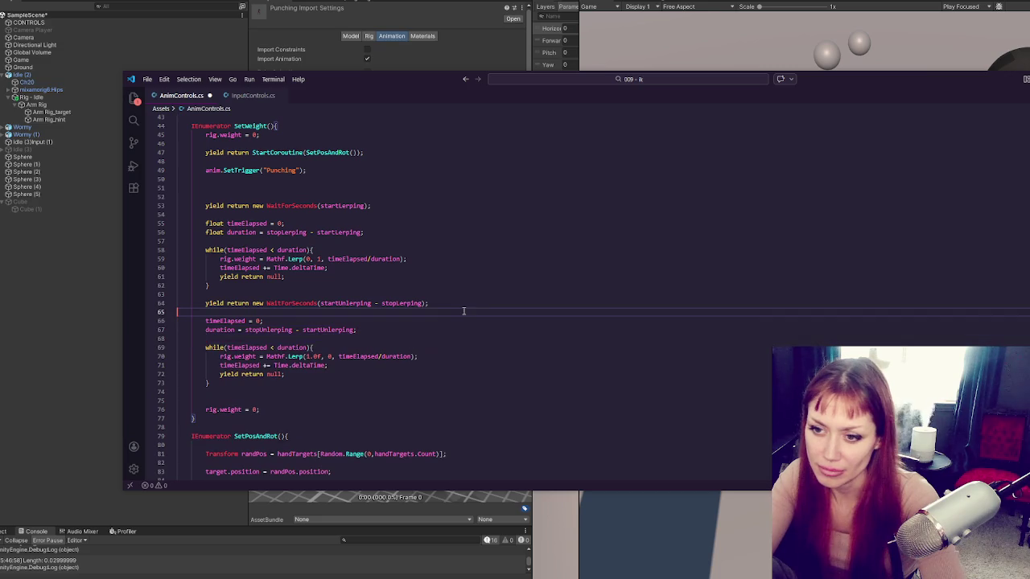
left_click(341, 179)
key("Delete")
key("Delete")
scroll(344, 187, "up", 2)
left_click(409, 192)
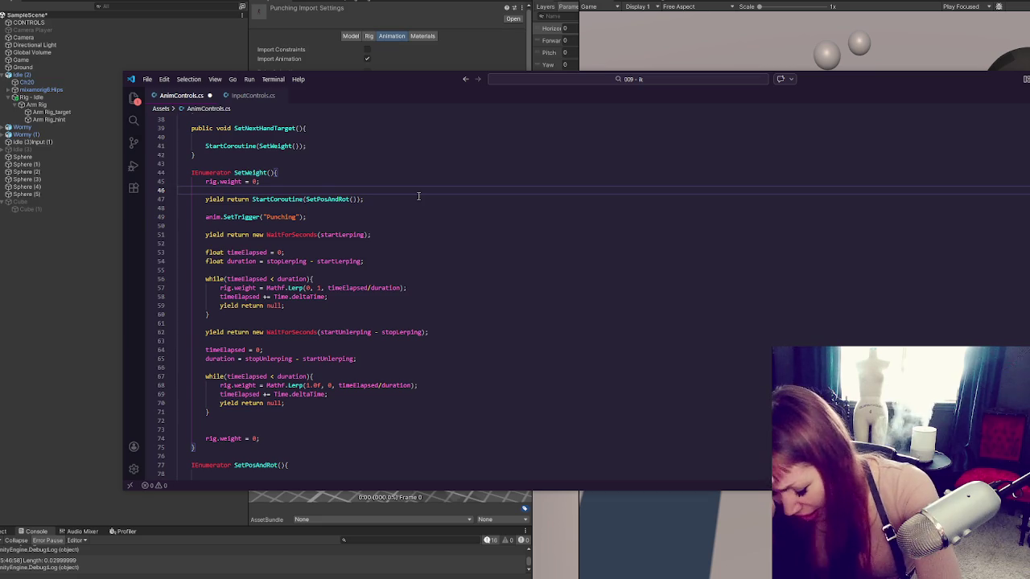
key("ctrl+s")
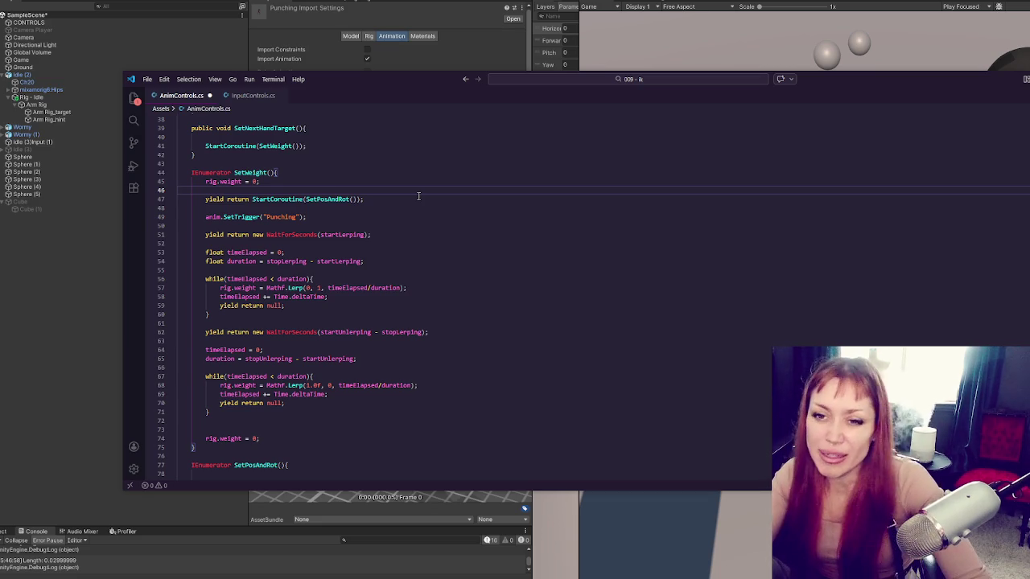
left_click(57, 94)
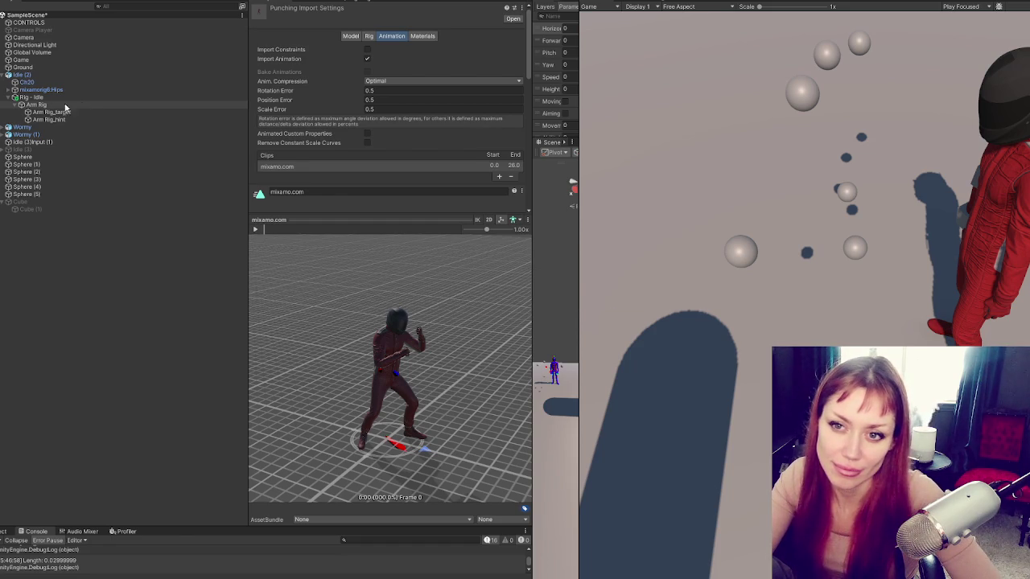
Lower the Rig - Idle rig weight from 1 to 0 and widen the Scene view.
left_click(99, 98)
left_click_drag(386, 93, 349, 86)
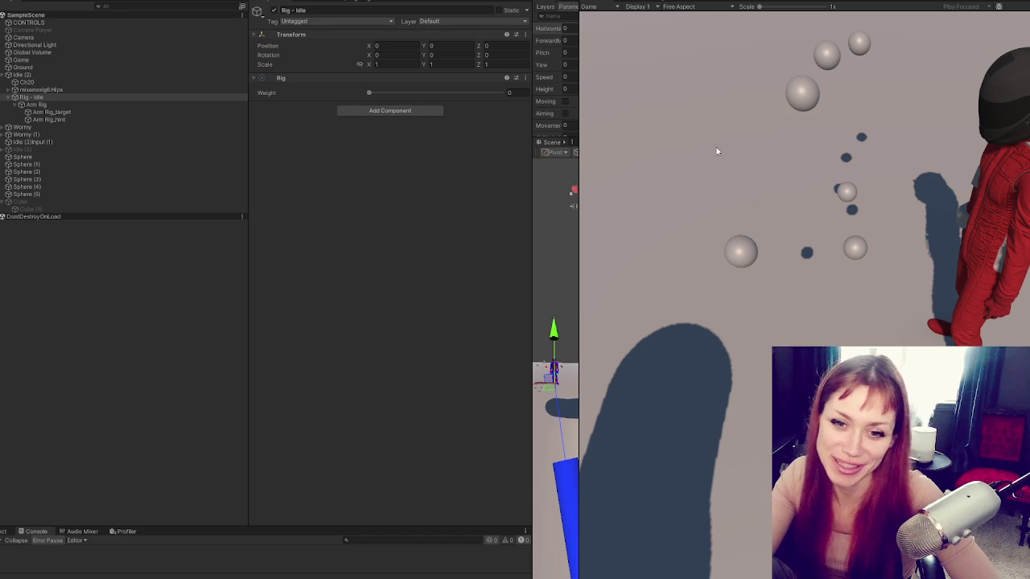
right_click(721, 156)
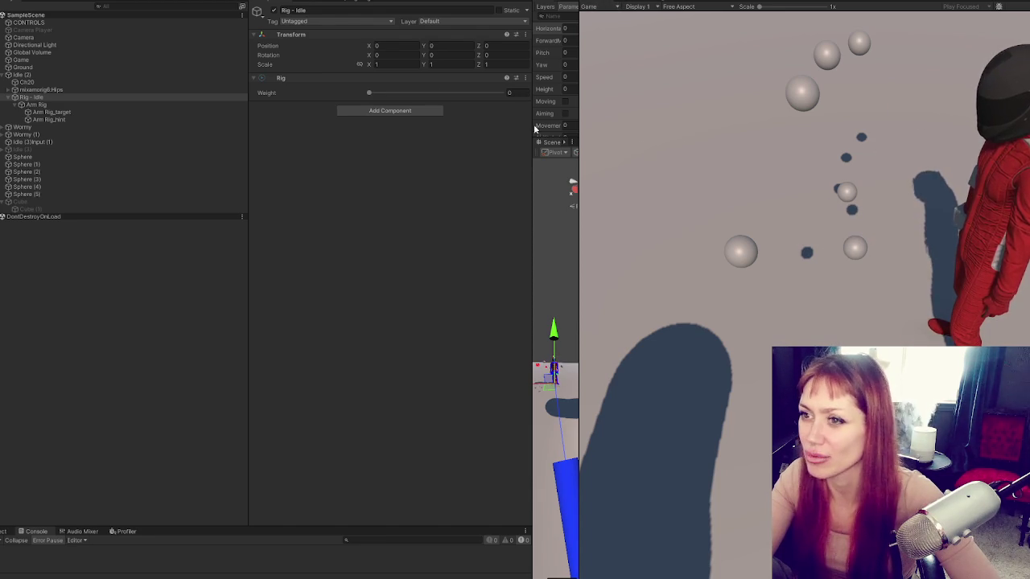
left_click_drag(531, 162, 148, 191)
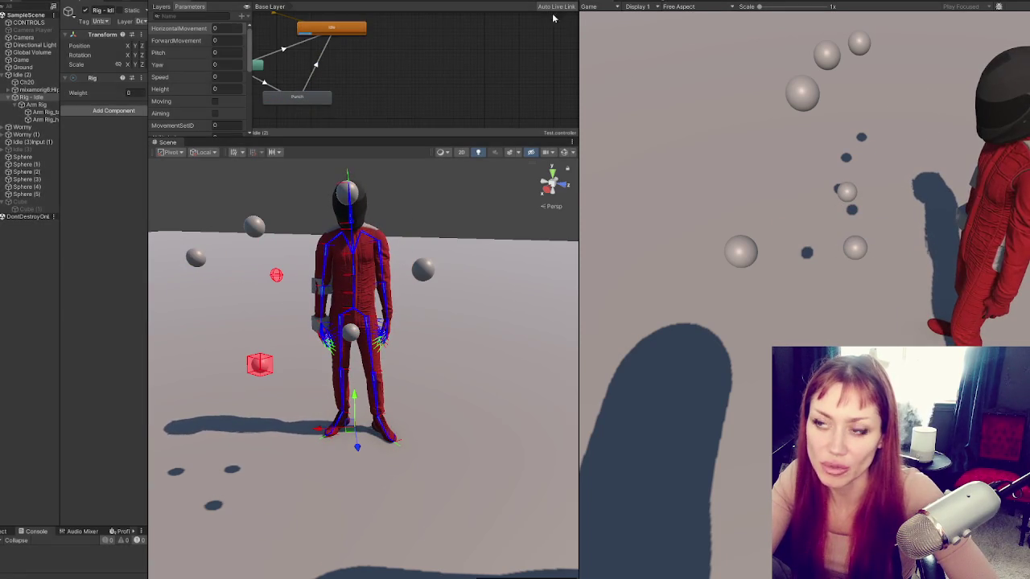
Exit Play mode and return to AnimControls.cs around lines 45 and 59.
key("ctrl+p")
key("alt+Tab")
left_click(375, 184)
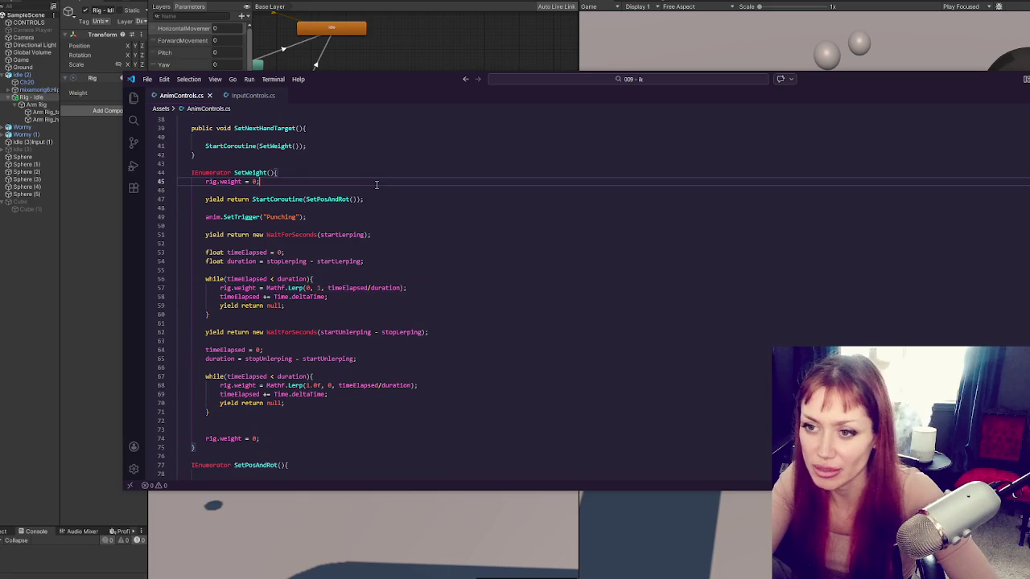
left_click(400, 306)
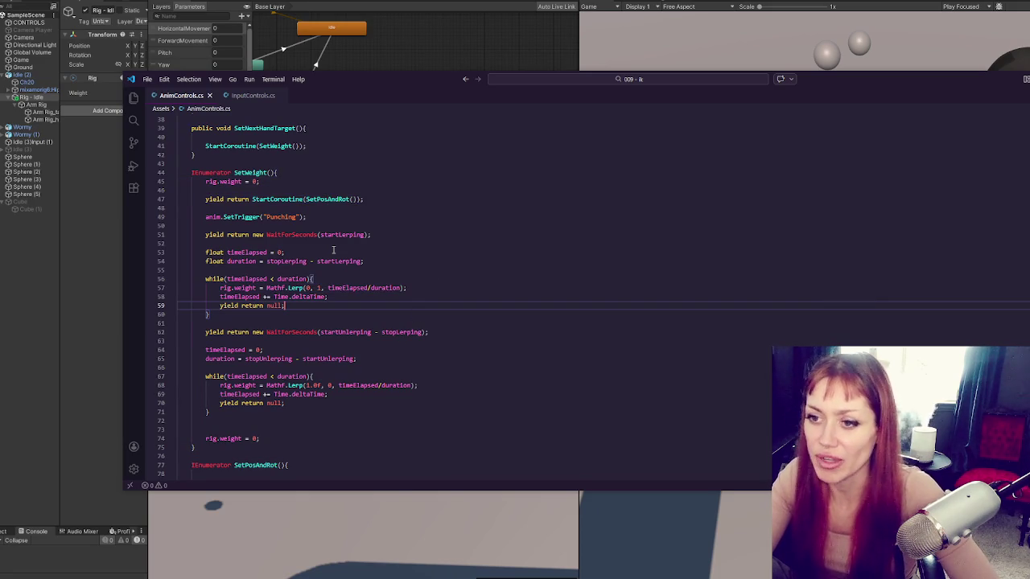
Inspect the Punch animation state's settings in a widened Inspector.
key("alt+Tab")
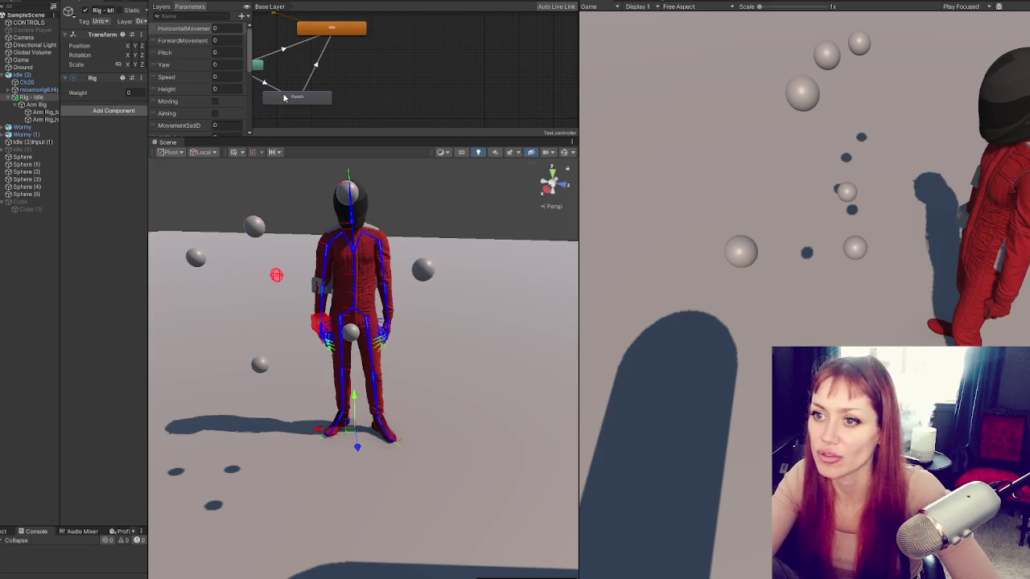
left_click(284, 97)
mouse_move(148, 90)
left_mouse_down()
mouse_move(346, 119)
mouse_move(176, 122)
left_mouse_up()
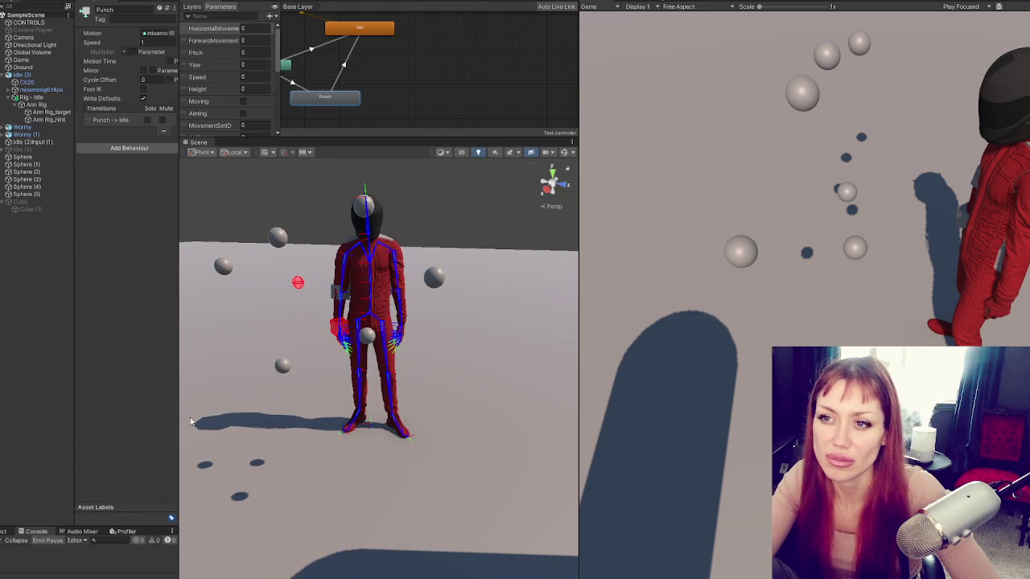
key("alt+Tab")
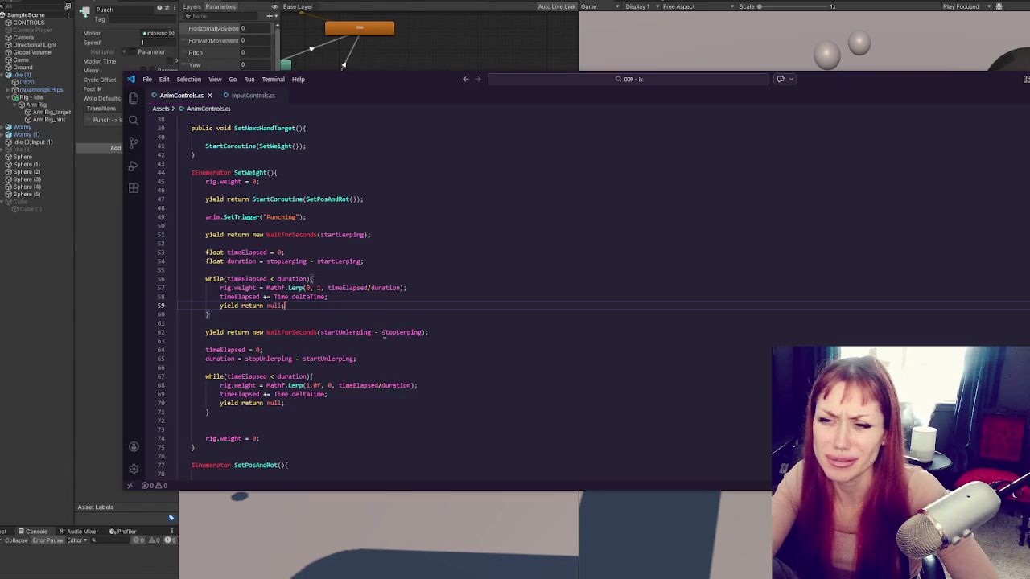
Comment out the startLerping wait on line 51 and set the lerp duration to 0.4f.
left_click(404, 242)
left_click(406, 234)
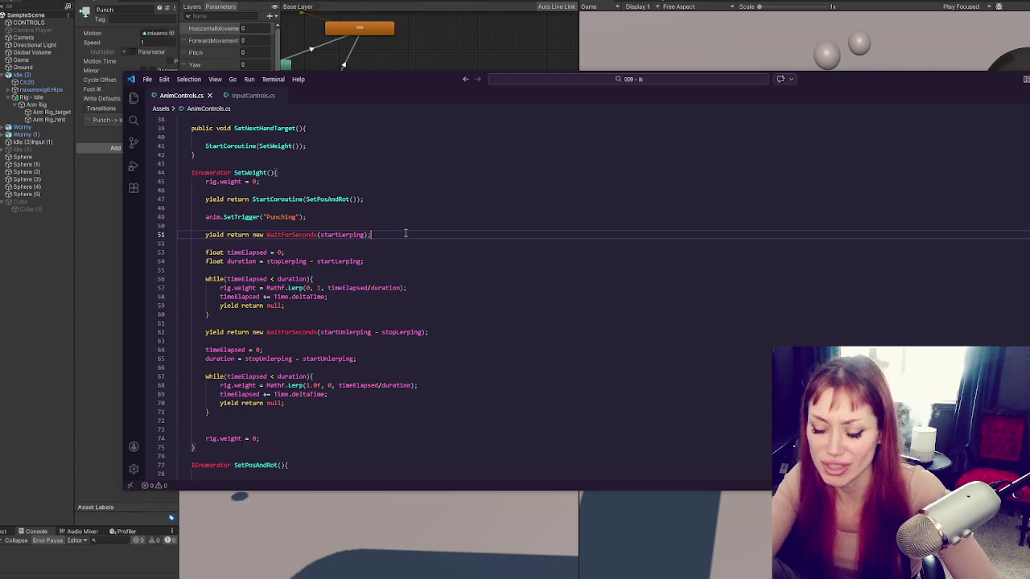
key("ctrl+slash")
left_click(395, 259)
left_click_drag(266, 262, 364, 261)
left_click(365, 261)
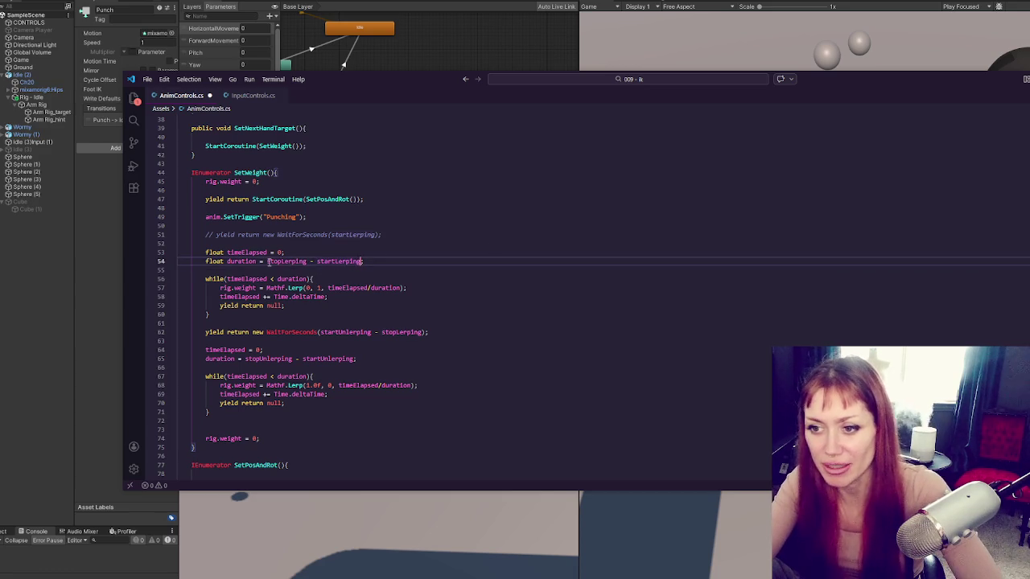
left_click_drag(266, 261, 357, 260)
type("0.")
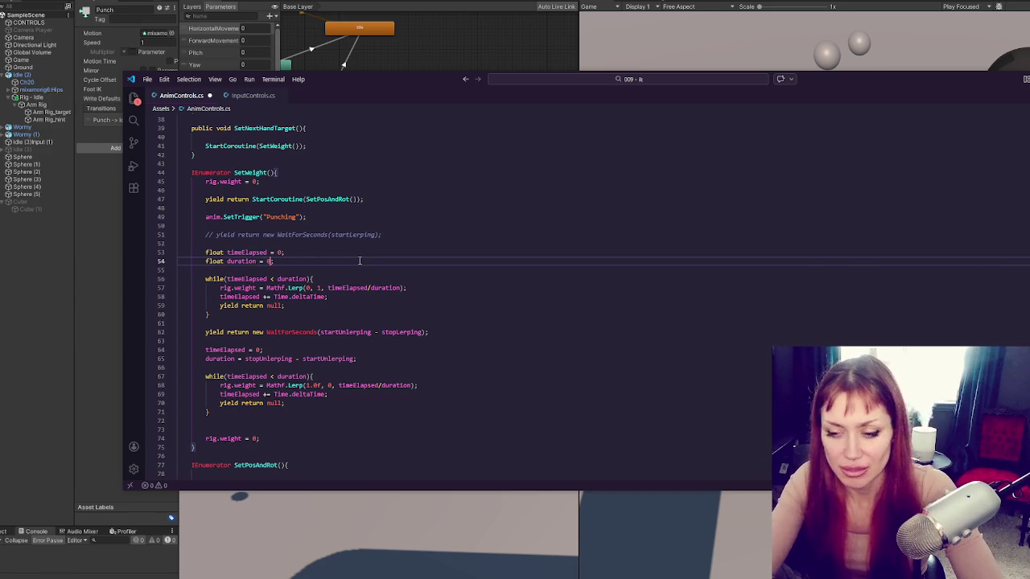
type("4f")
Replace the unlerp duration on line 65 with 0.4f, dropping the duplicate float.
left_click(392, 341)
left_click_drag(357, 359, 205, 358)
type("float duration = 0.4f;")
double_click(209, 358)
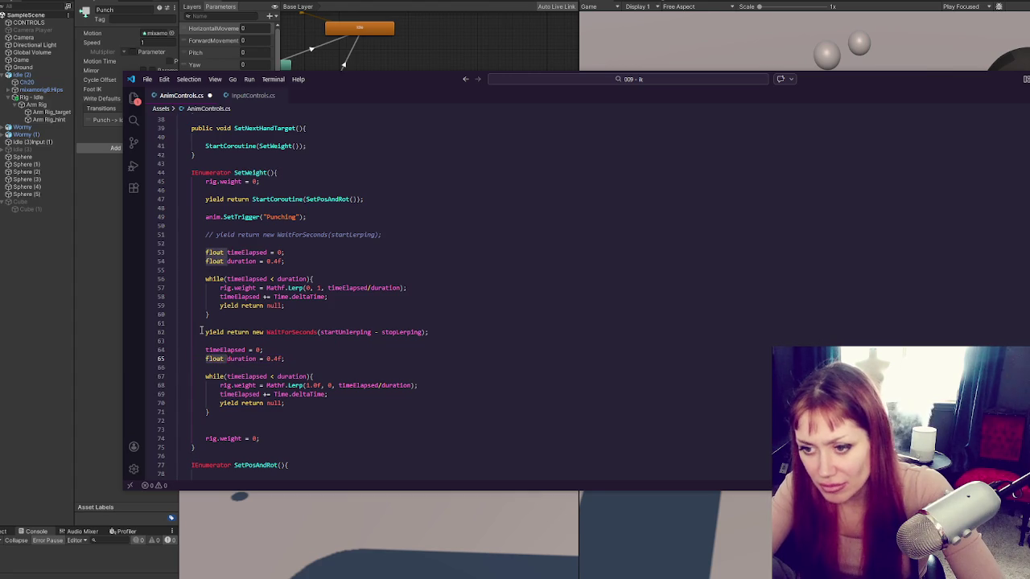
key("Delete")
key("Delete")
left_click(399, 331)
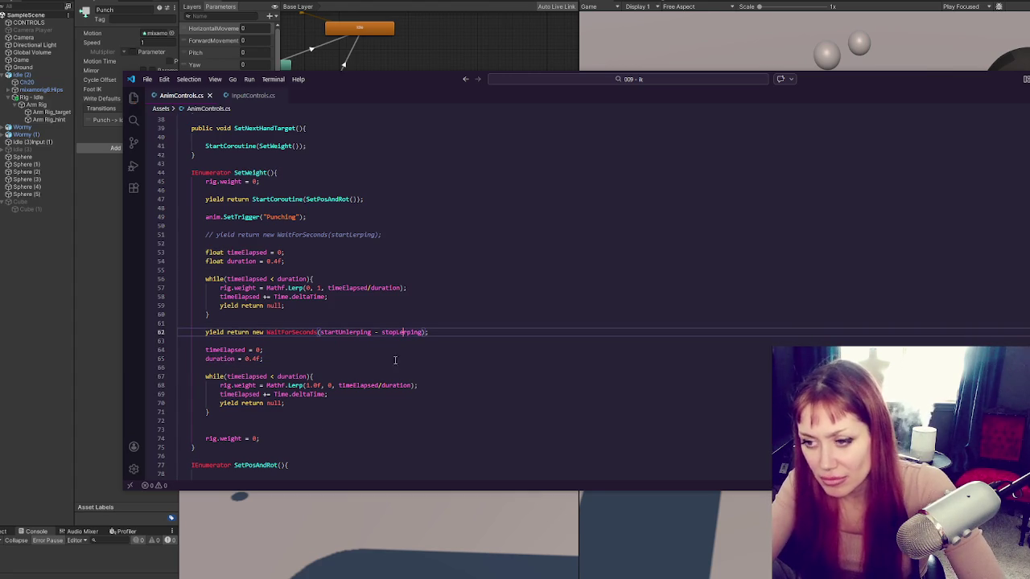
left_click(442, 294)
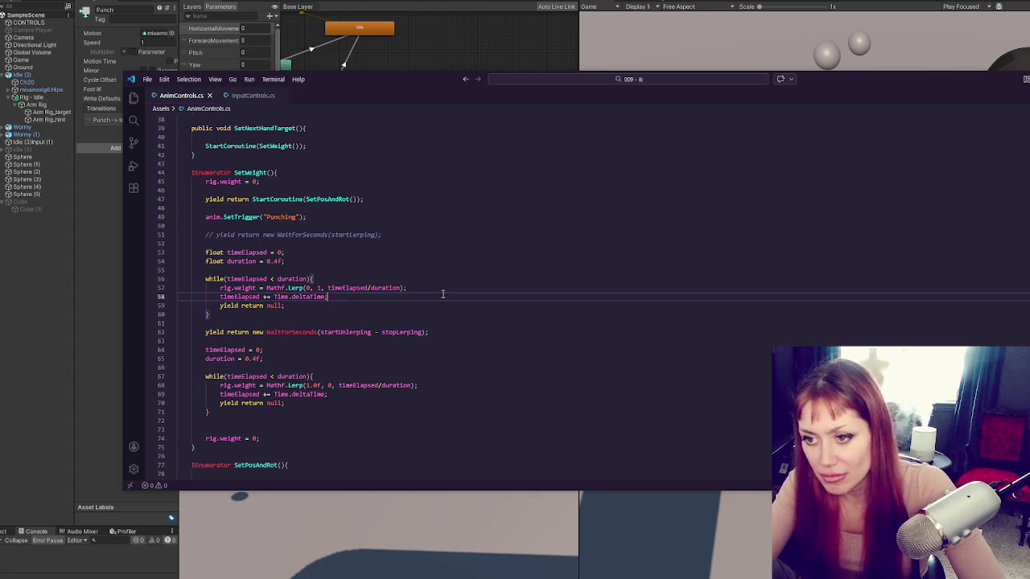
left_click(35, 328)
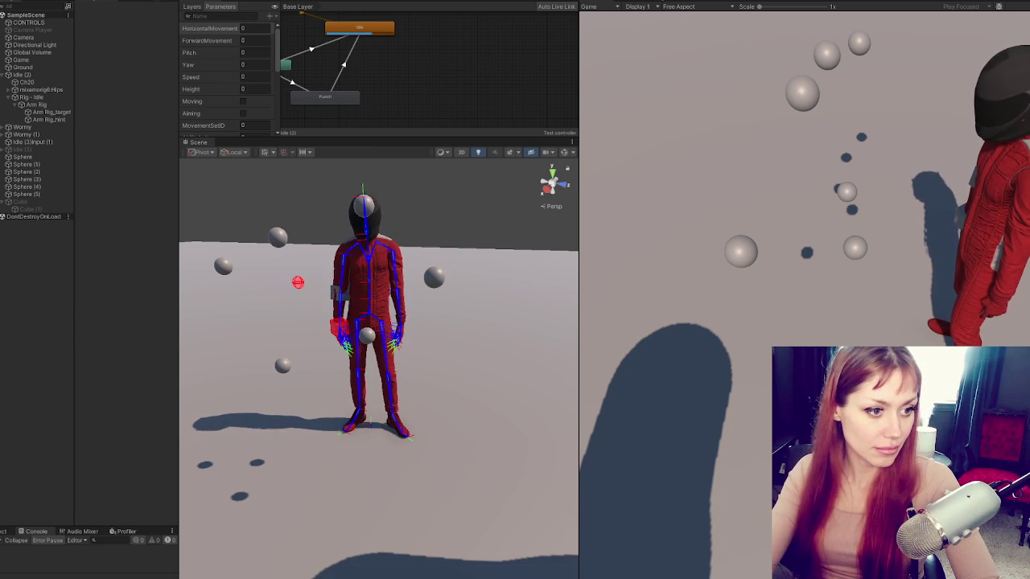
Throw seven test punches at the moving red targets in the Game view, then exit Play mode.
left_click(665, 119)
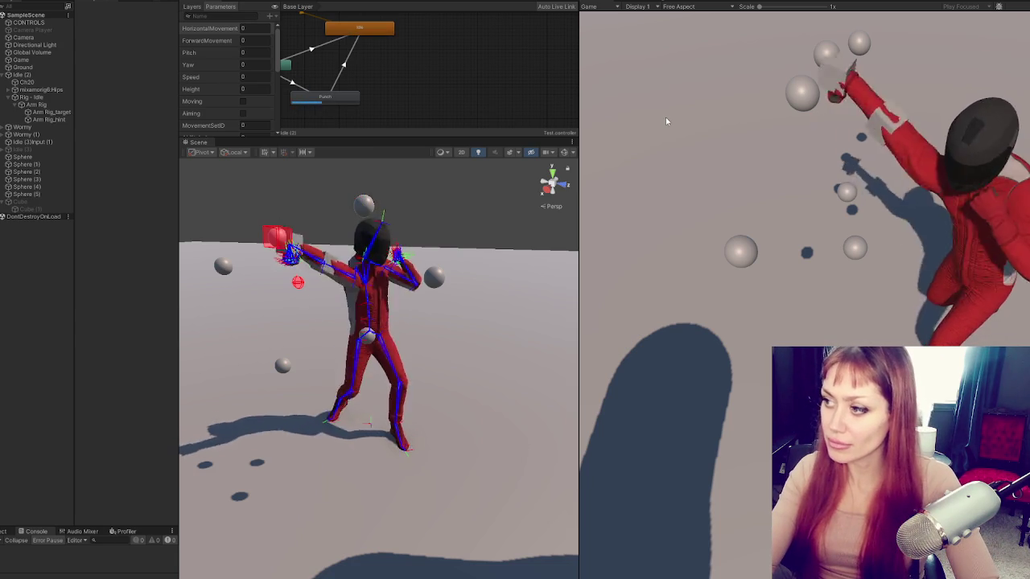
left_click(666, 118)
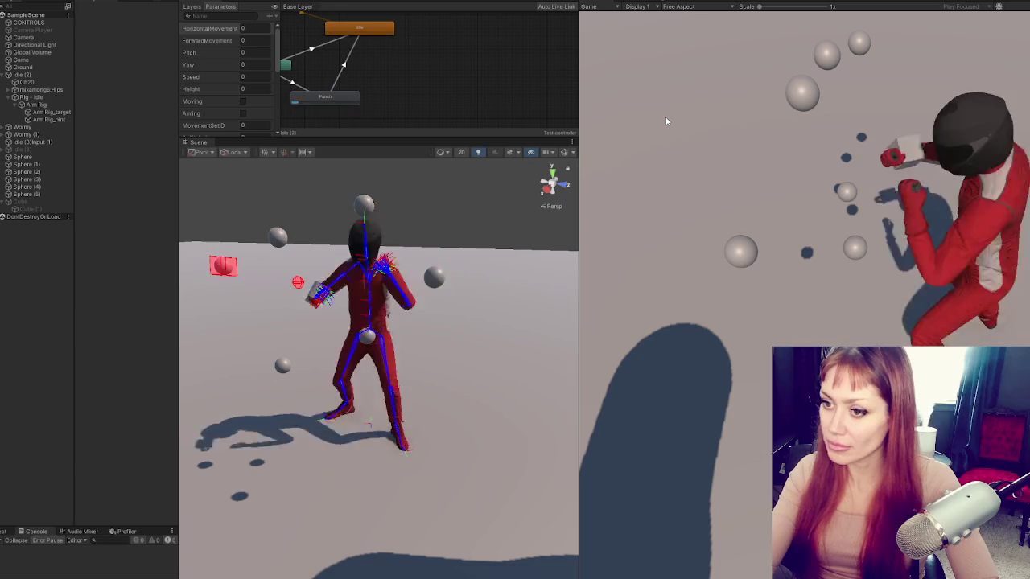
left_click(665, 118)
left_click(666, 118)
left_click(665, 121)
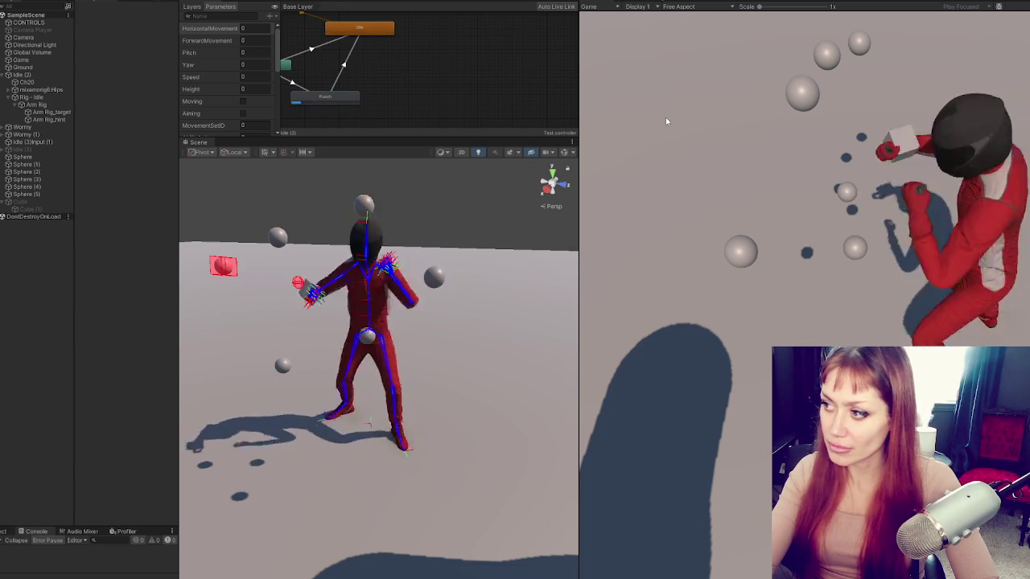
left_click(828, 113)
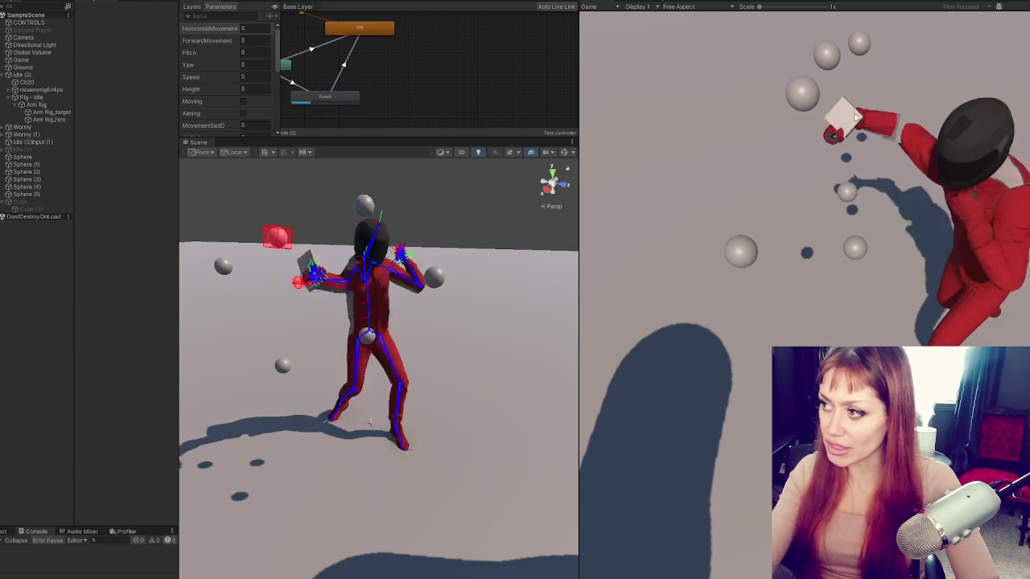
left_click(891, 118)
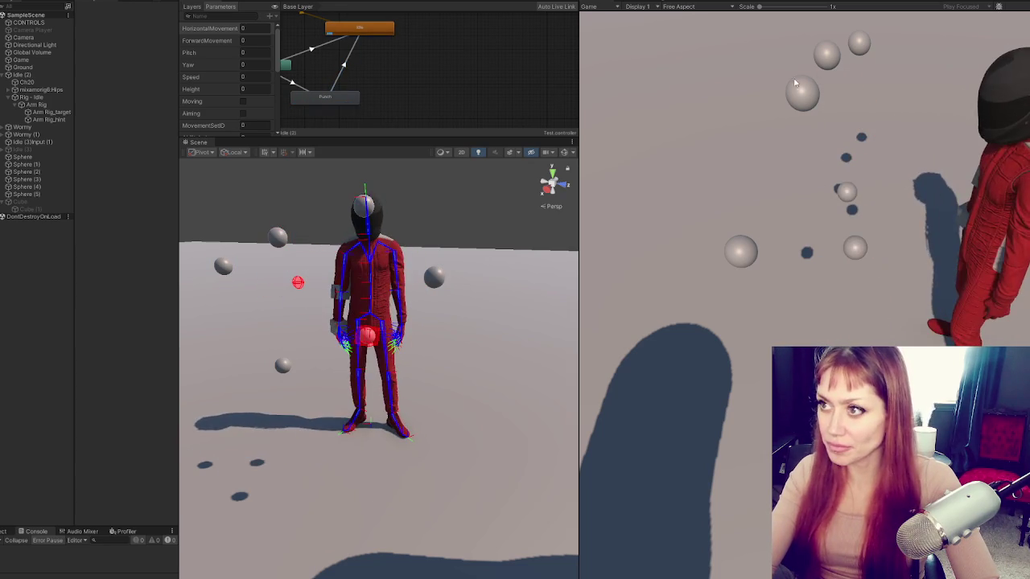
key("ctrl+p")
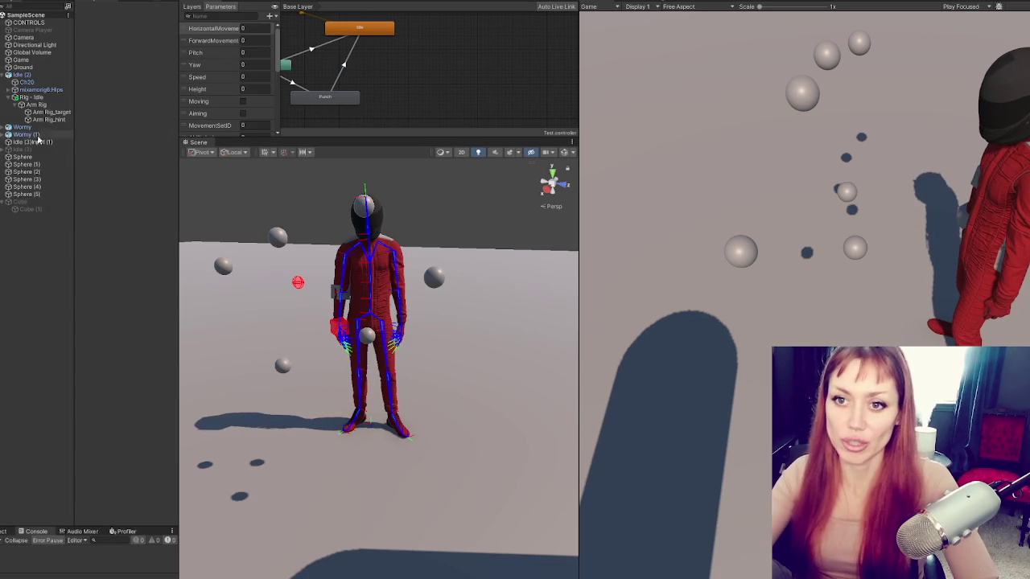
Widen the Hierarchy and expand Idle (2) and its Rig - Idle to reveal Arm Rig.
mouse_move(179, 67)
left_mouse_down()
mouse_move(356, 67)
mouse_move(220, 66)
left_mouse_up()
left_click(22, 67)
left_click(16, 75)
left_click(7, 75)
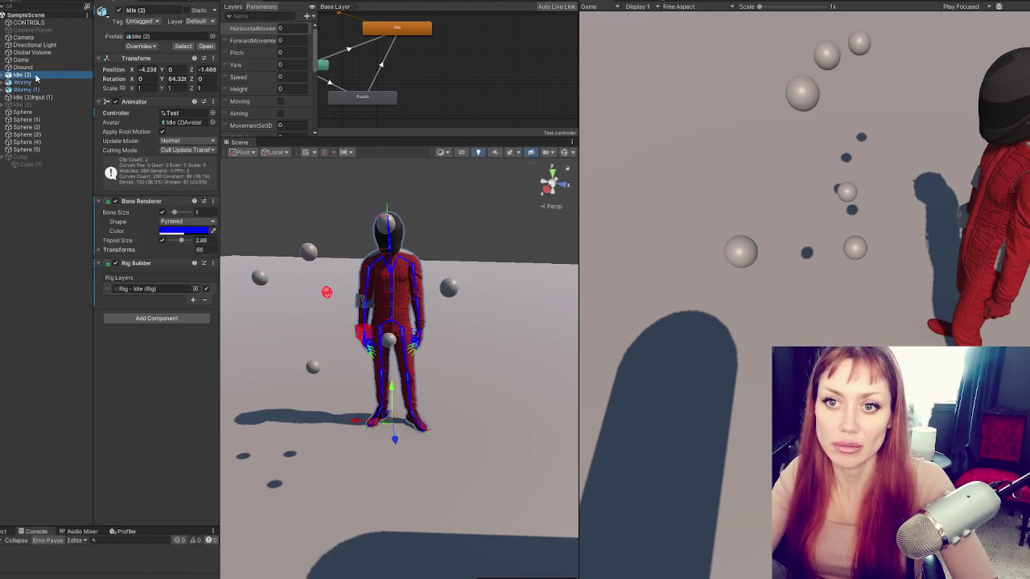
left_click(35, 83)
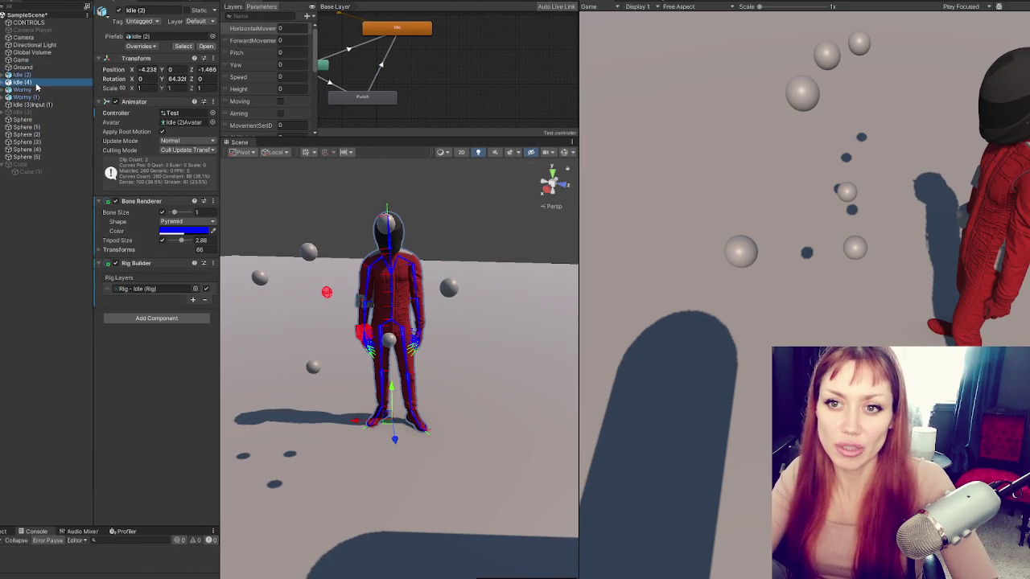
left_click(22, 74)
left_click(7, 75)
left_click(15, 96)
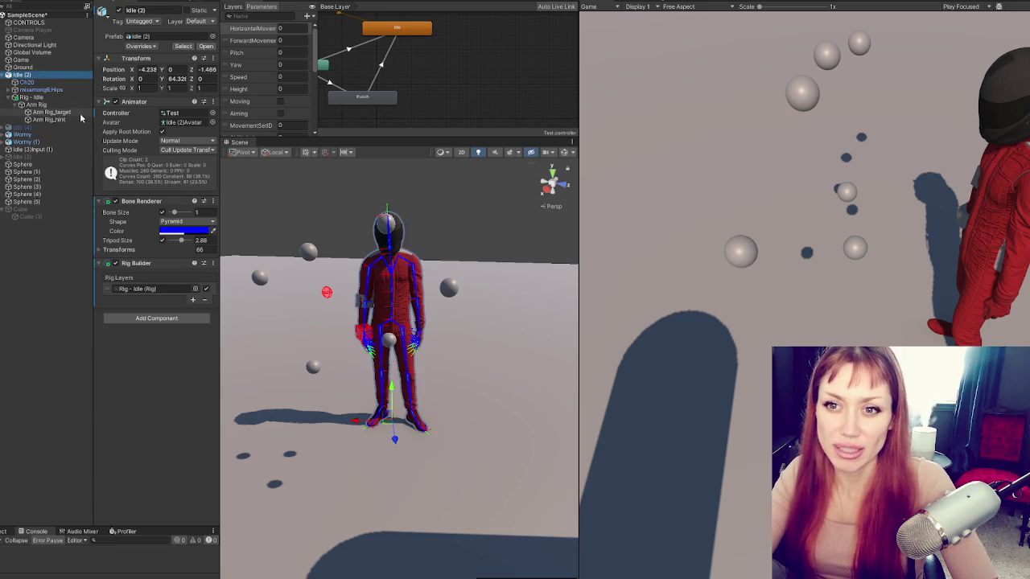
Delete Arm Rig, along with its target and hint children, from under Rig - Idle.
left_click(75, 105)
left_click(74, 98)
left_click_drag(219, 138, 404, 138)
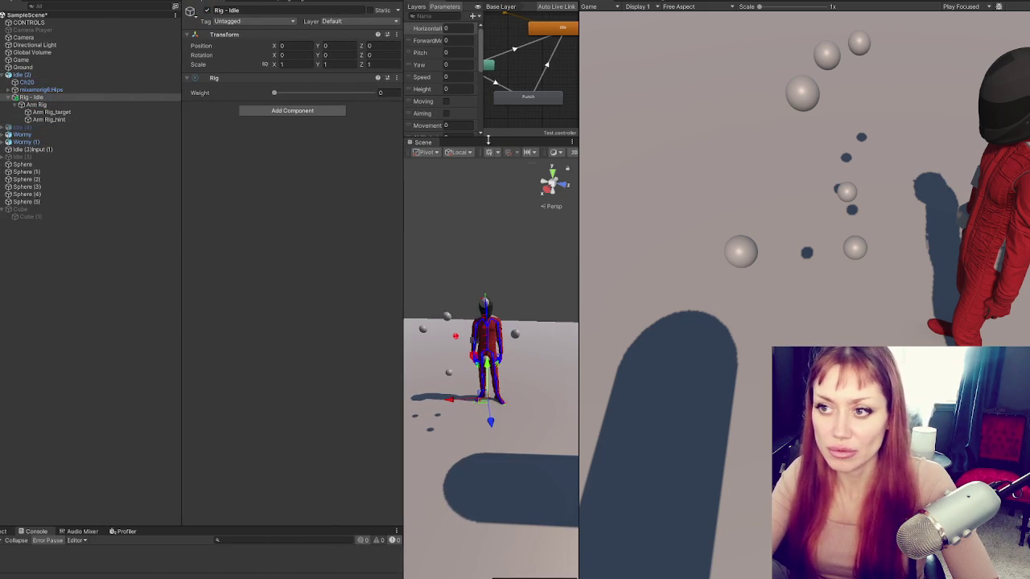
left_click_drag(583, 144, 731, 144)
left_click(63, 105)
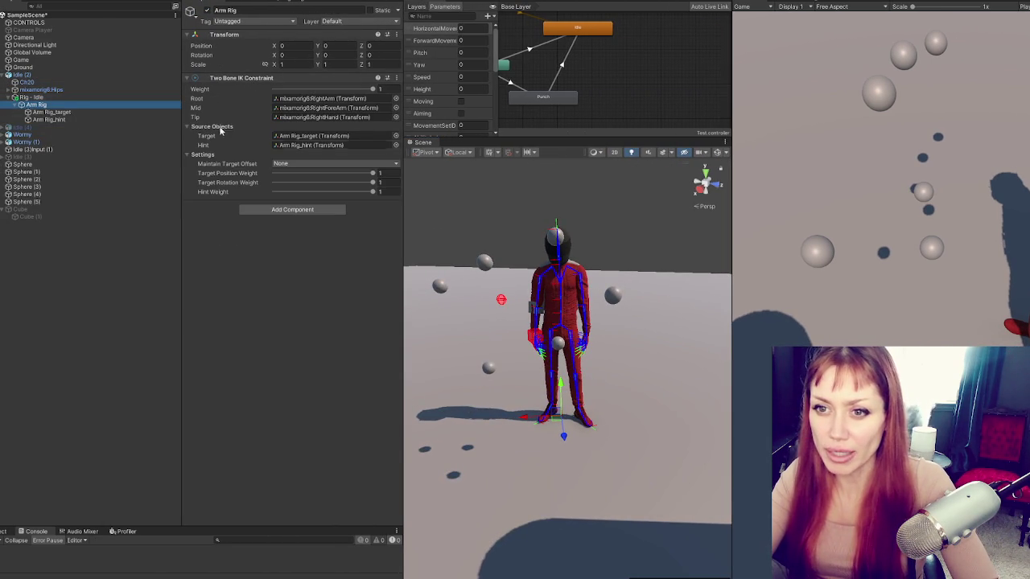
key("Delete")
left_click(100, 97)
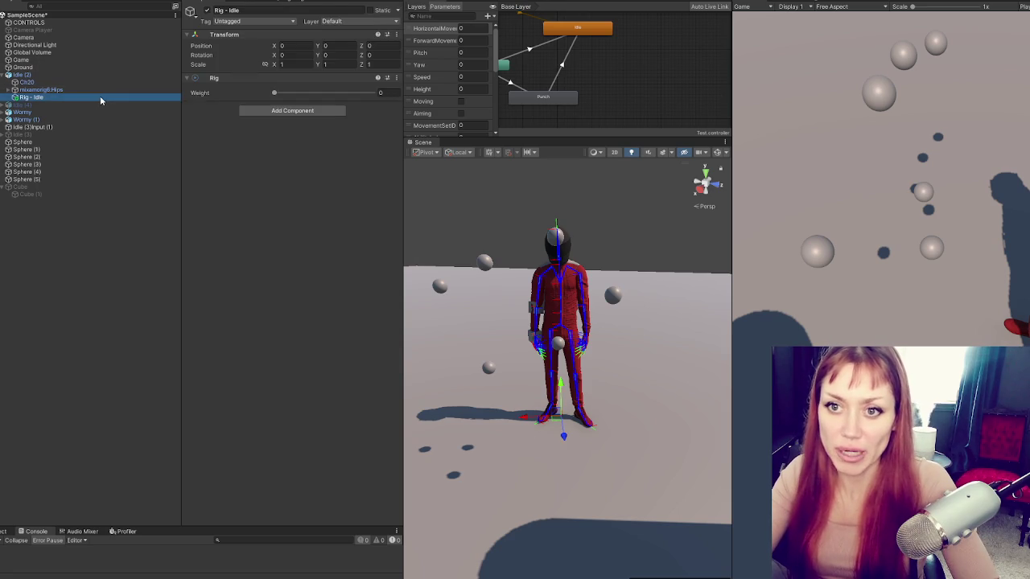
Create an empty child 'Chain IK' under Rig - Idle and give it a Chain IK Constraint.
right_click(100, 97)
left_click(173, 245)
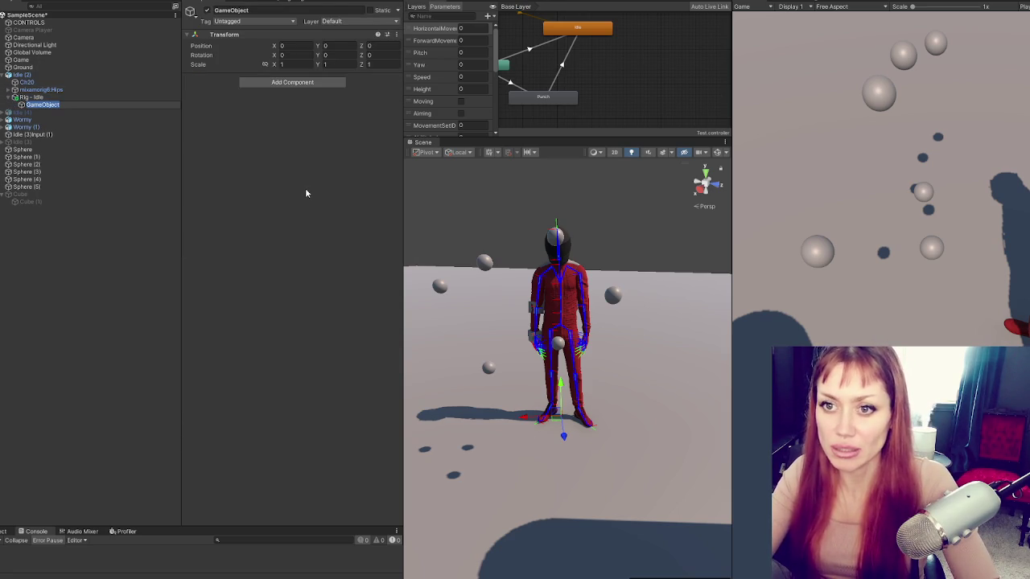
type("Chain IK")
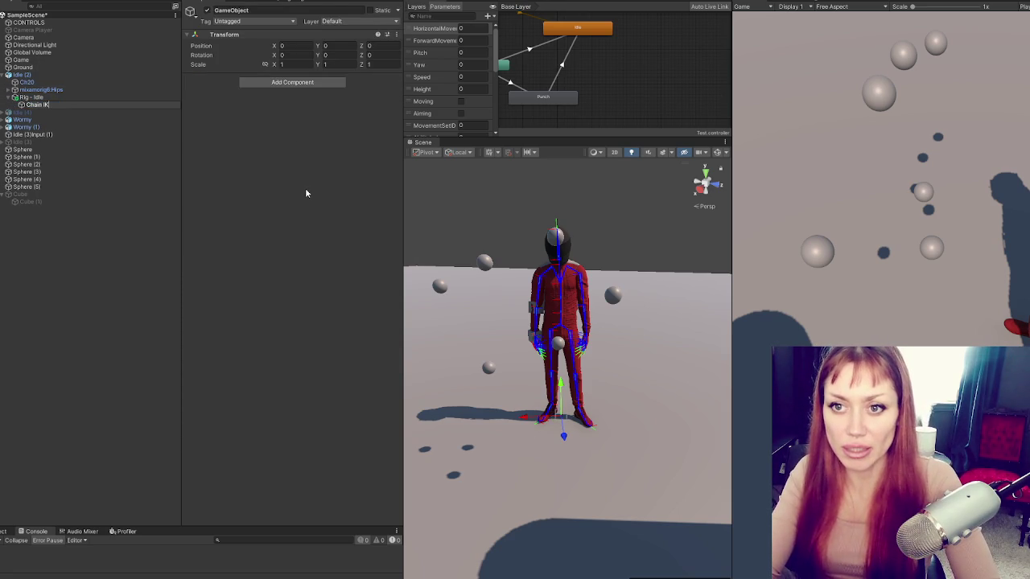
key("Return")
left_click(249, 81)
type("chain")
left_click(276, 119)
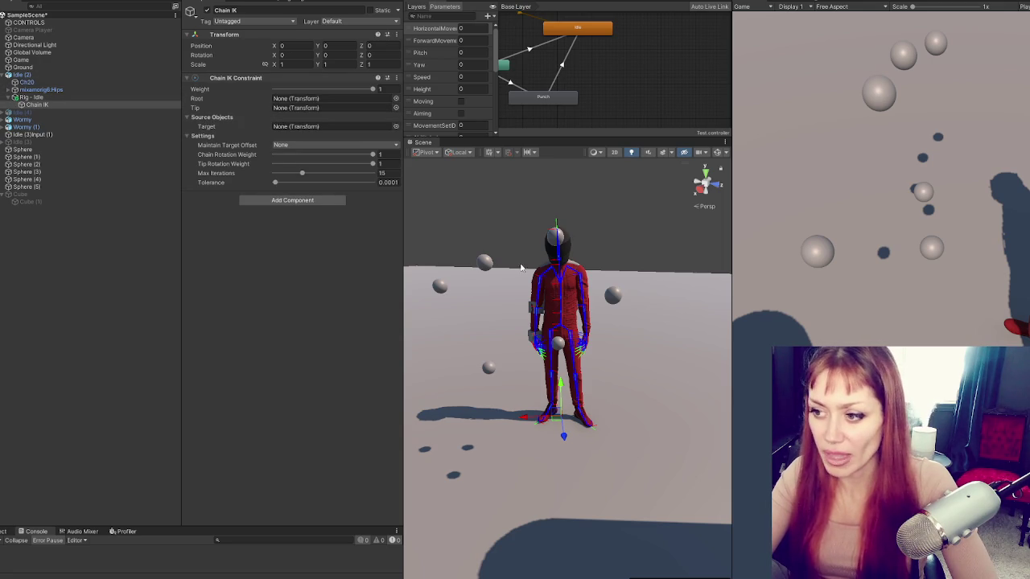
Set mixamorig6:RightHand as the Chain IK Constraint's Tip.
scroll(511, 311, "up", 4)
left_click(513, 319)
scroll(512, 319, "up", 3)
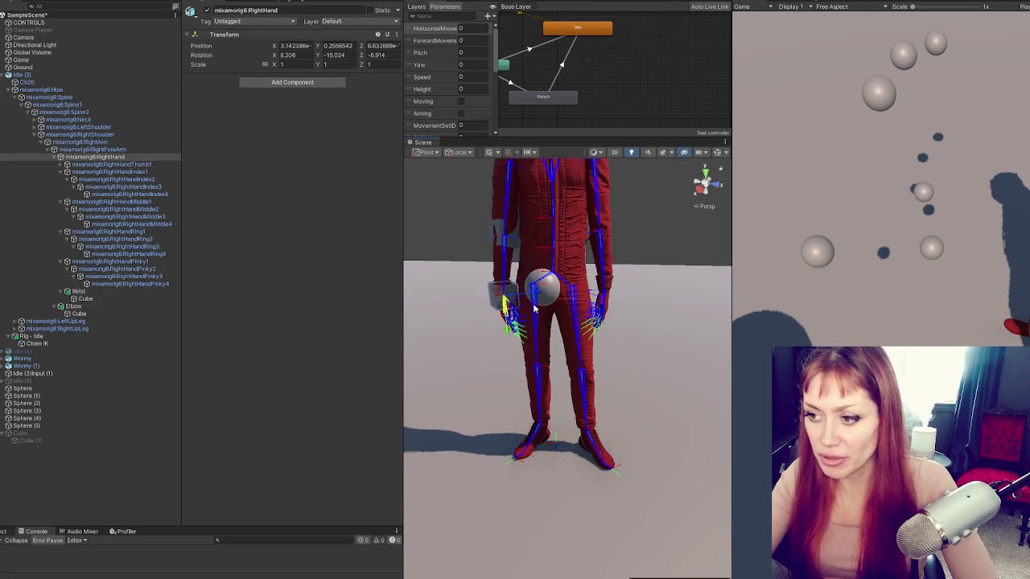
left_click(59, 74)
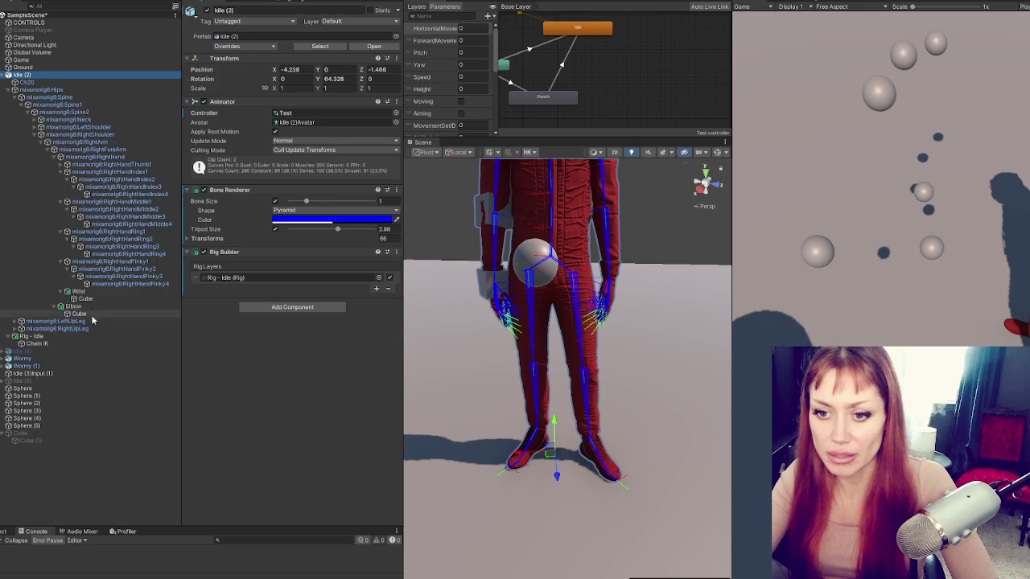
left_click(95, 342)
left_click(373, 10)
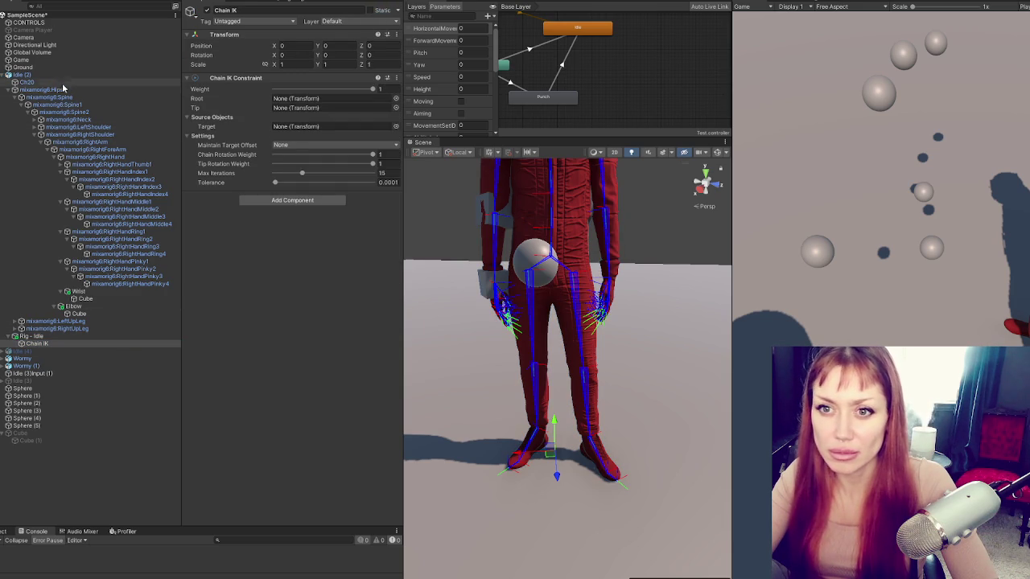
left_click(96, 150)
left_click(109, 158)
key("Left")
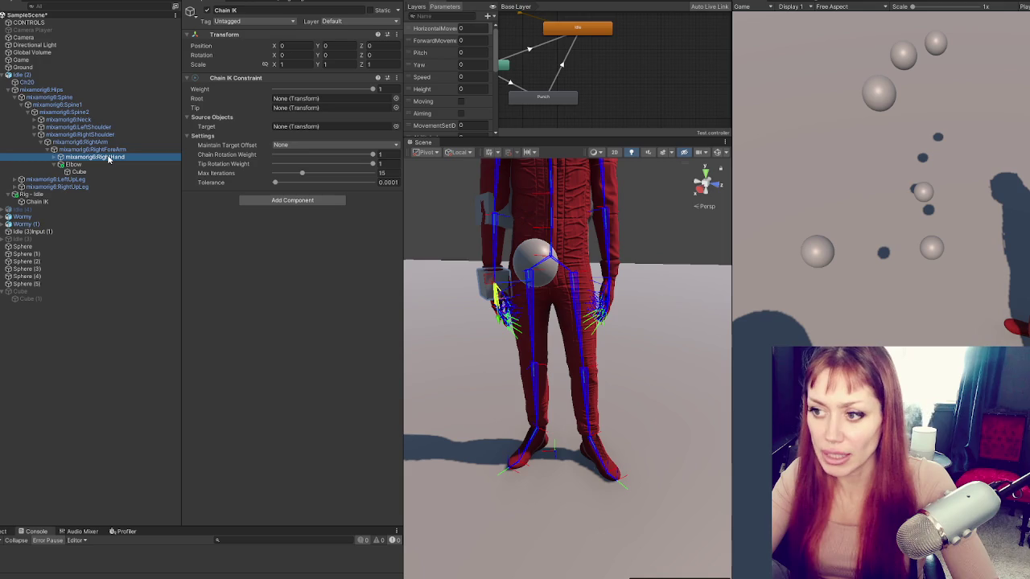
mouse_move(108, 158)
left_mouse_down()
mouse_move(295, 131)
mouse_move(315, 115)
mouse_move(297, 108)
left_mouse_up()
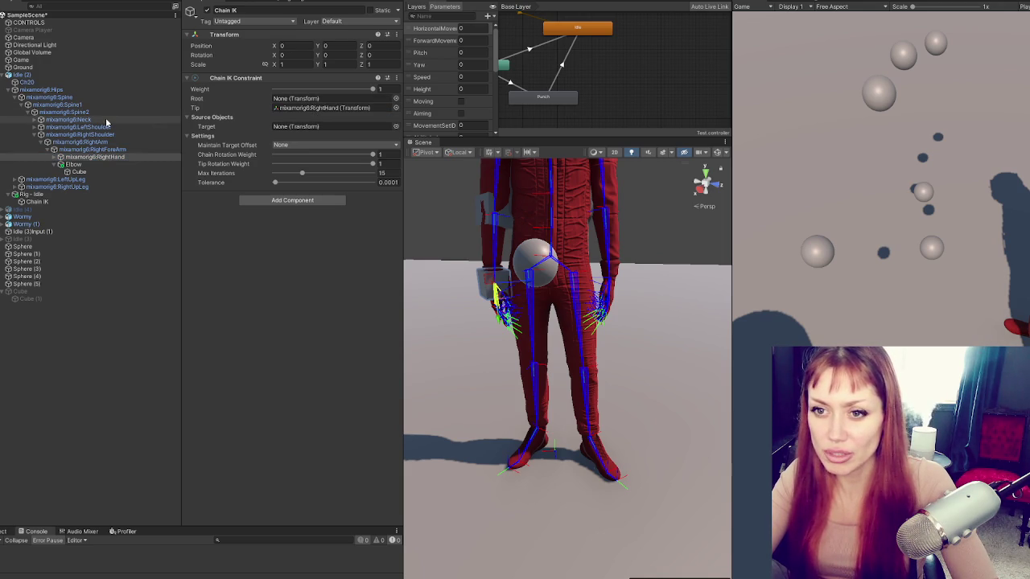
Set mixamorig6:Hips as the Chain IK Constraint's Root.
left_click(81, 98)
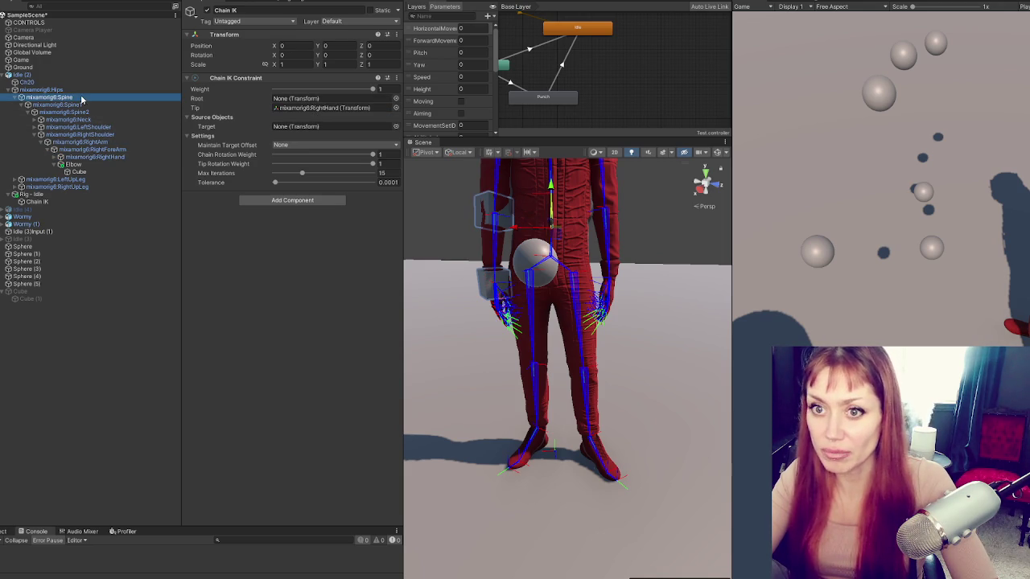
left_click(80, 90)
mouse_move(57, 93)
left_mouse_down()
mouse_move(349, 108)
mouse_move(330, 98)
left_mouse_up()
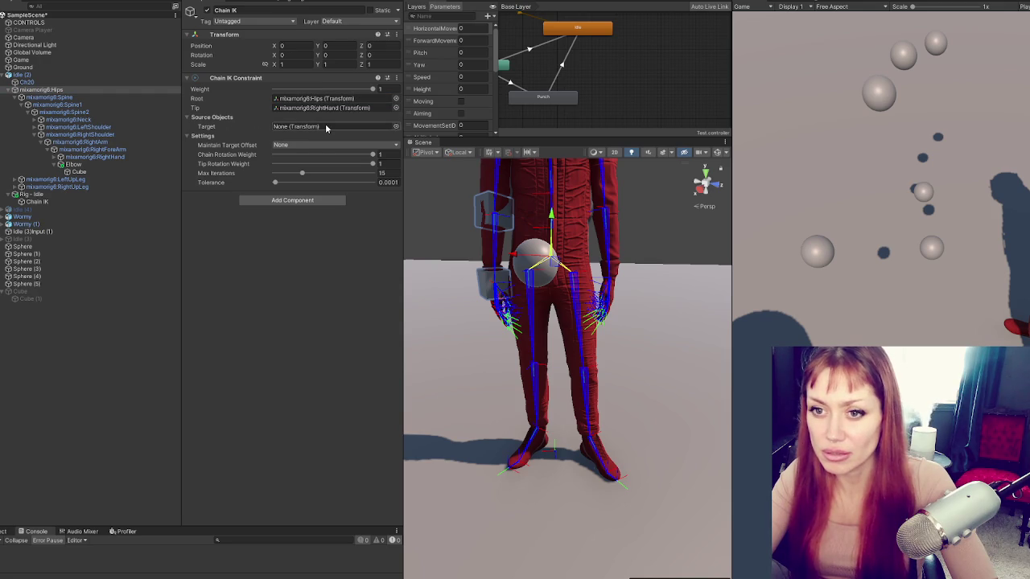
left_click(393, 79)
left_click(378, 79)
left_click(396, 78)
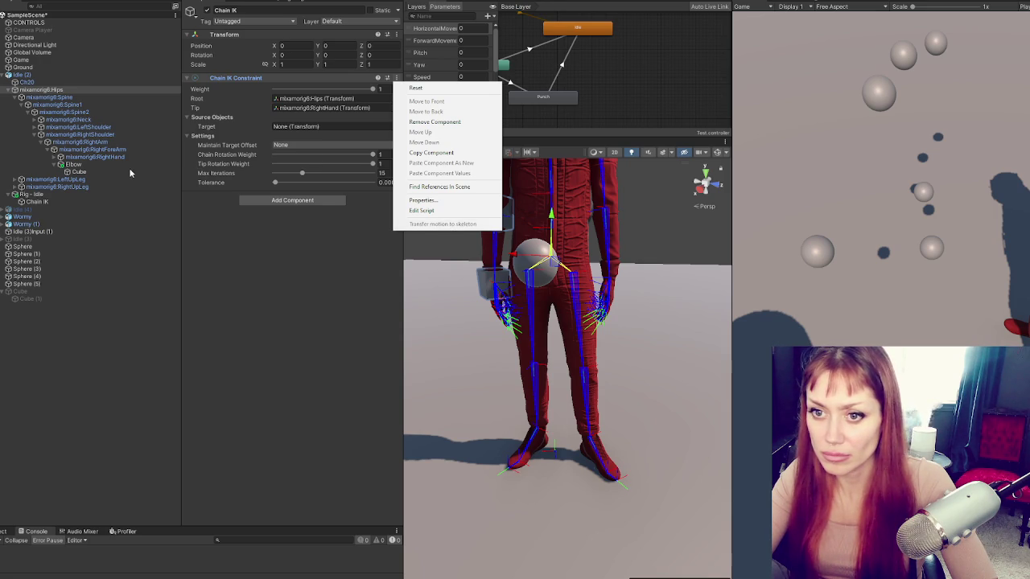
Duplicate Chain IK as Chain IK (1) and frame it in the Scene view.
left_click(111, 201)
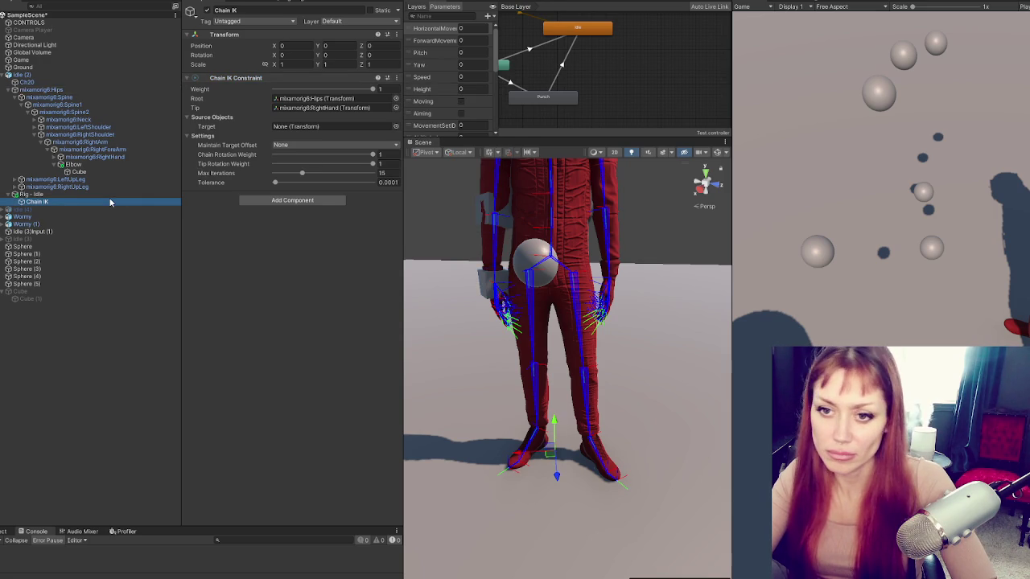
key("ctrl+d")
double_click(108, 209)
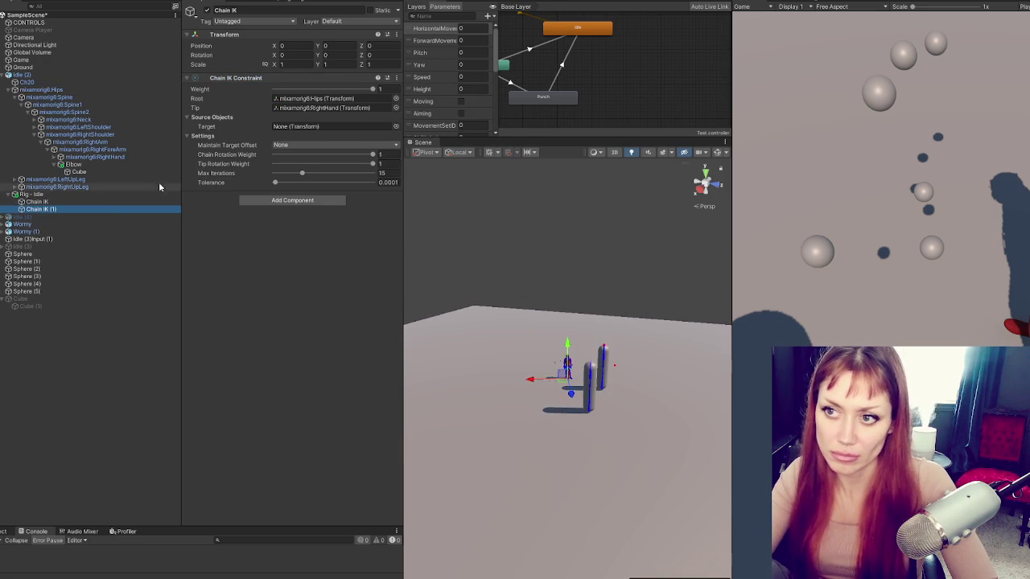
Strip the duplicate's constraint, rename it 'Target', and nest it under Chain IK (1).
right_click(262, 79)
left_click(315, 122)
left_click(278, 10)
type("Target")
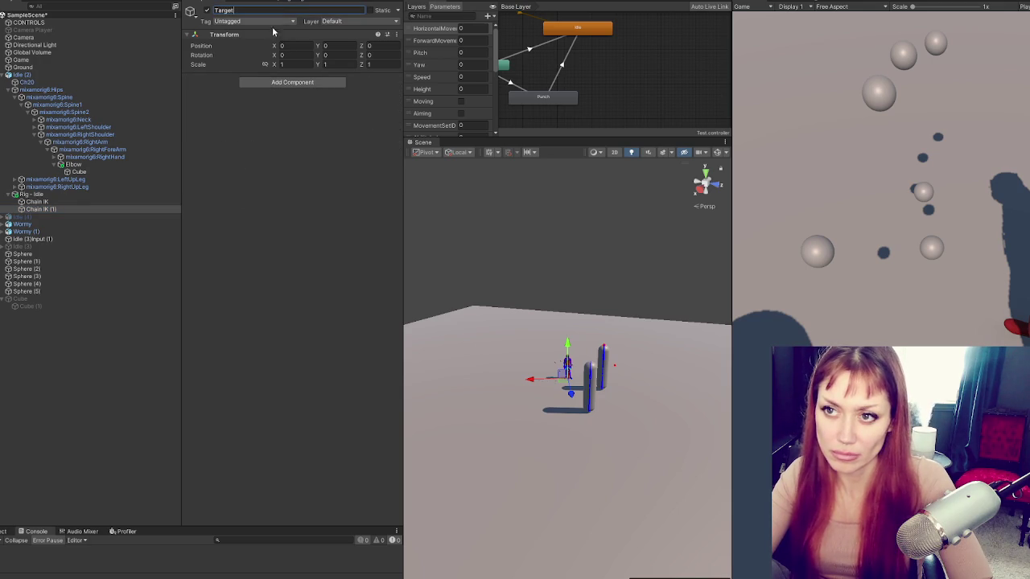
key("Return")
left_click(61, 209)
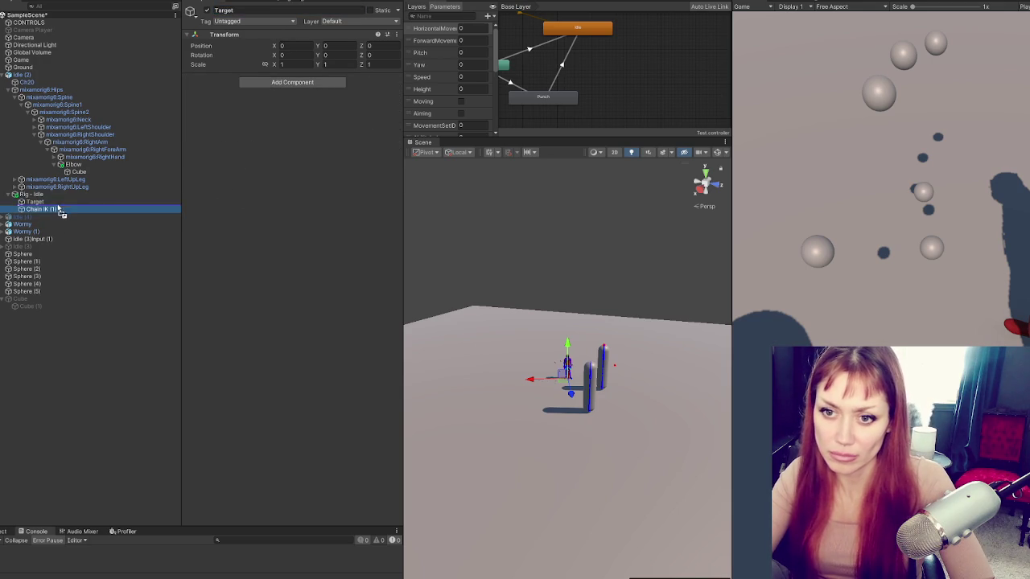
left_click(59, 204)
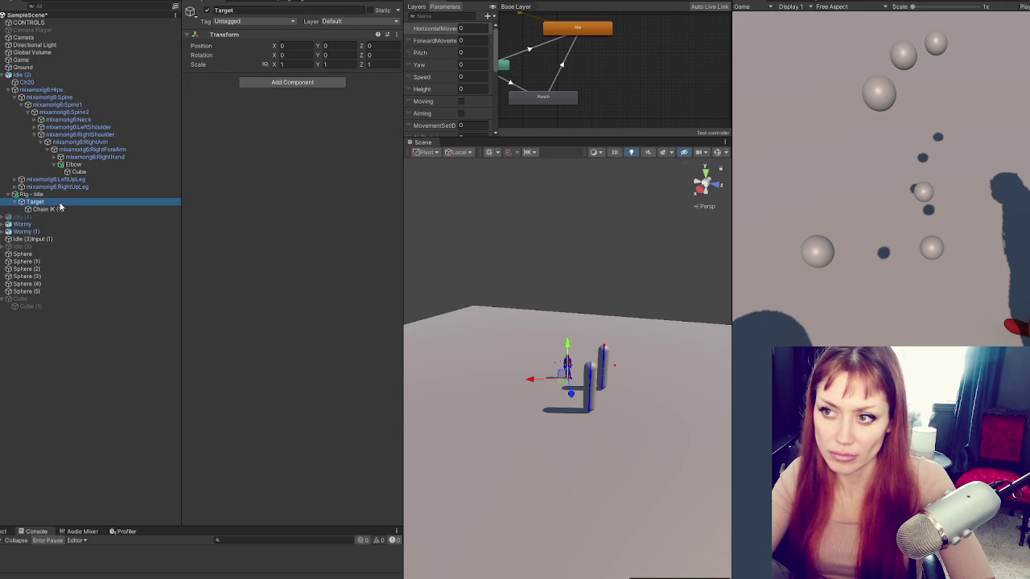
left_click_drag(58, 209, 41, 202)
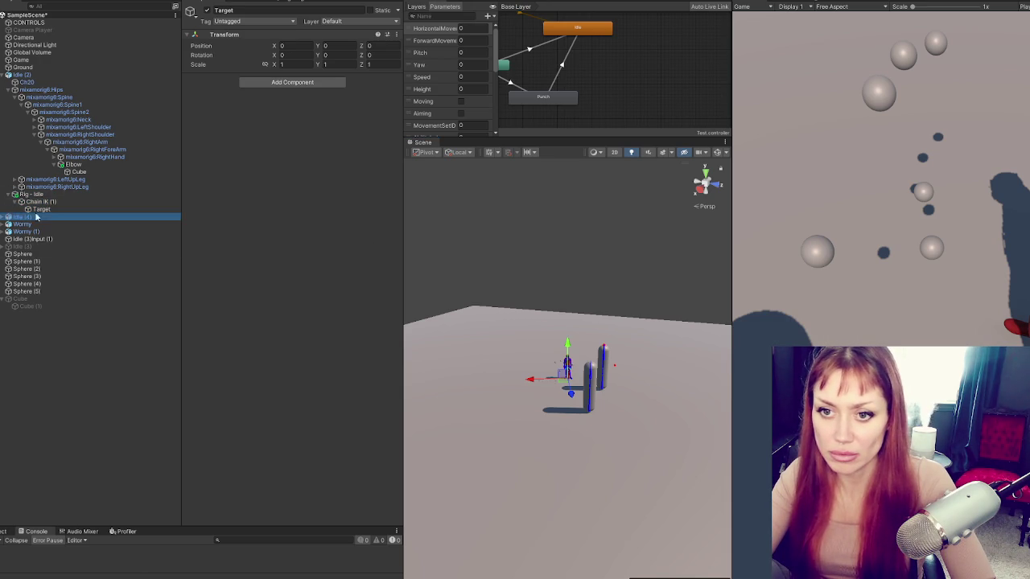
Add a Chain IK Constraint to Target by mistake, check the rigs, then remove it.
scroll(615, 372, "up", 5)
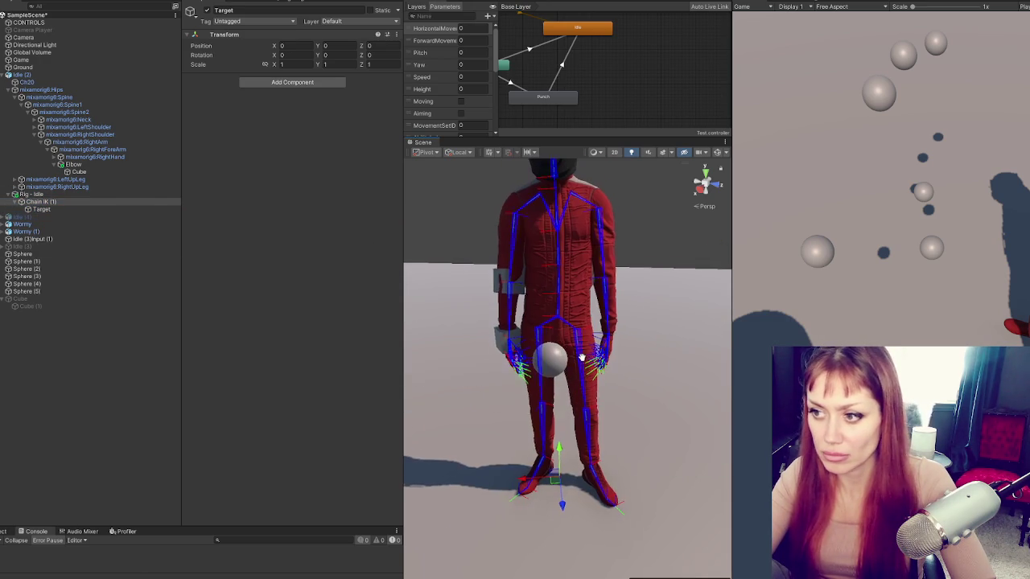
left_click(280, 83)
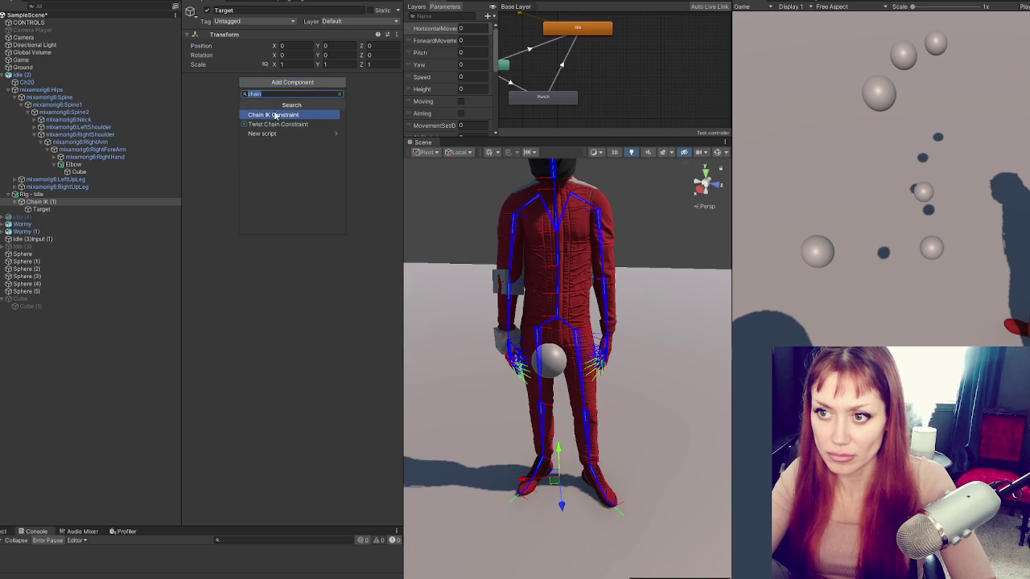
left_click(278, 115)
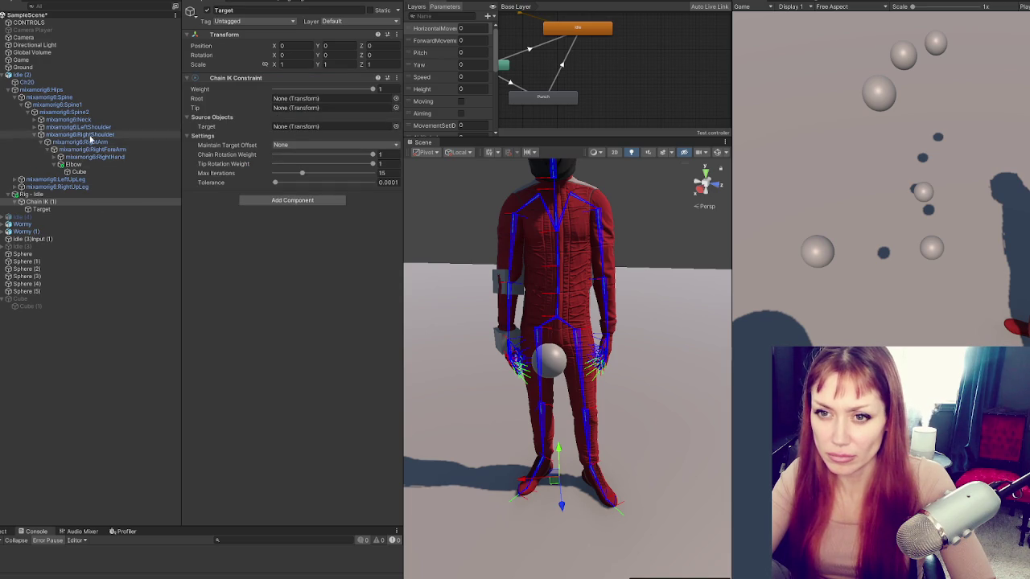
left_click(69, 196)
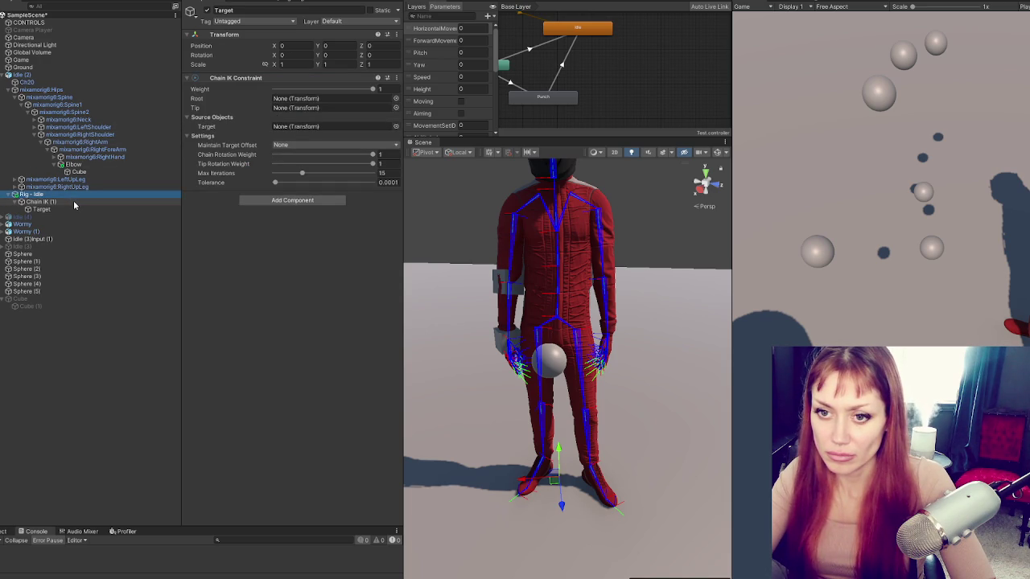
left_click(8, 217)
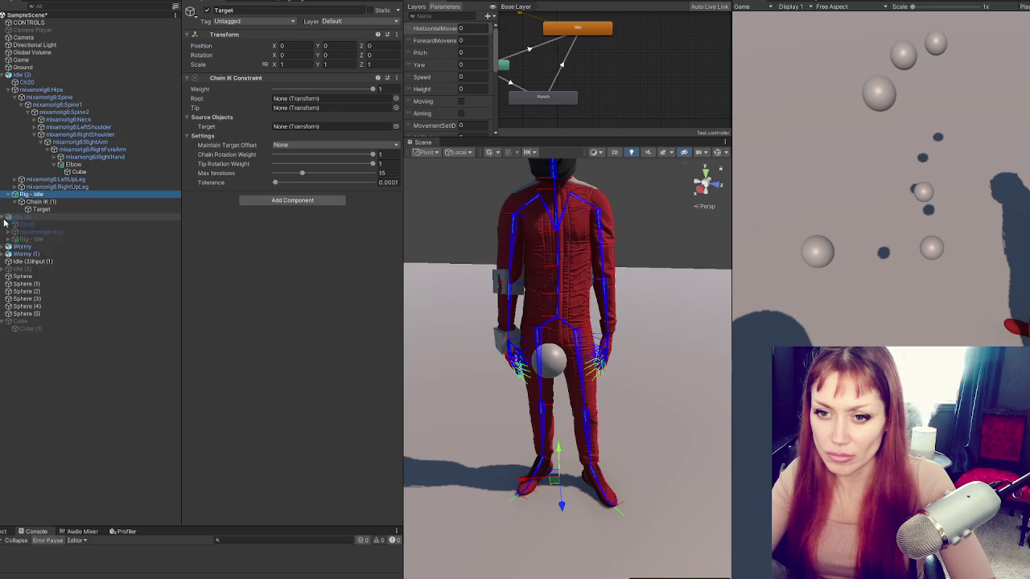
left_click(20, 240)
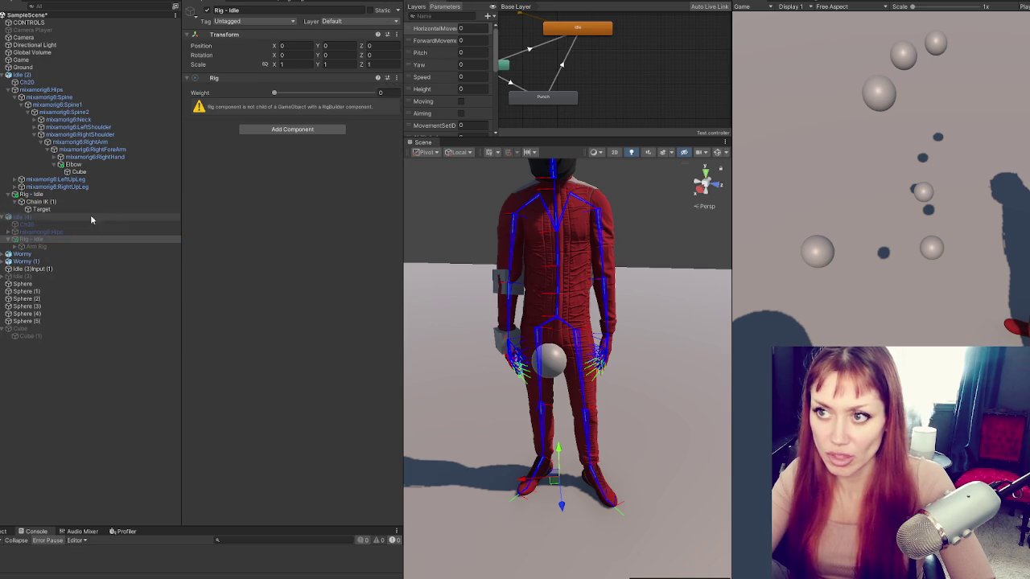
left_click(71, 201)
key("Up")
key("Up")
key("Down")
key("Down")
right_click(275, 77)
left_click(302, 112)
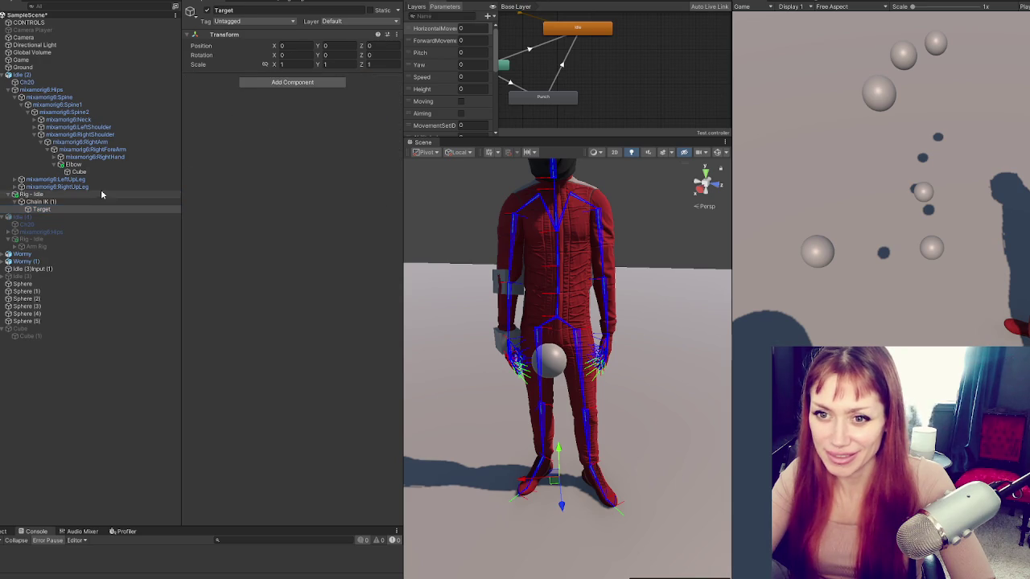
Assign Target as the target of Chain IK (1)'s Chain IK Constraint.
left_click(98, 202)
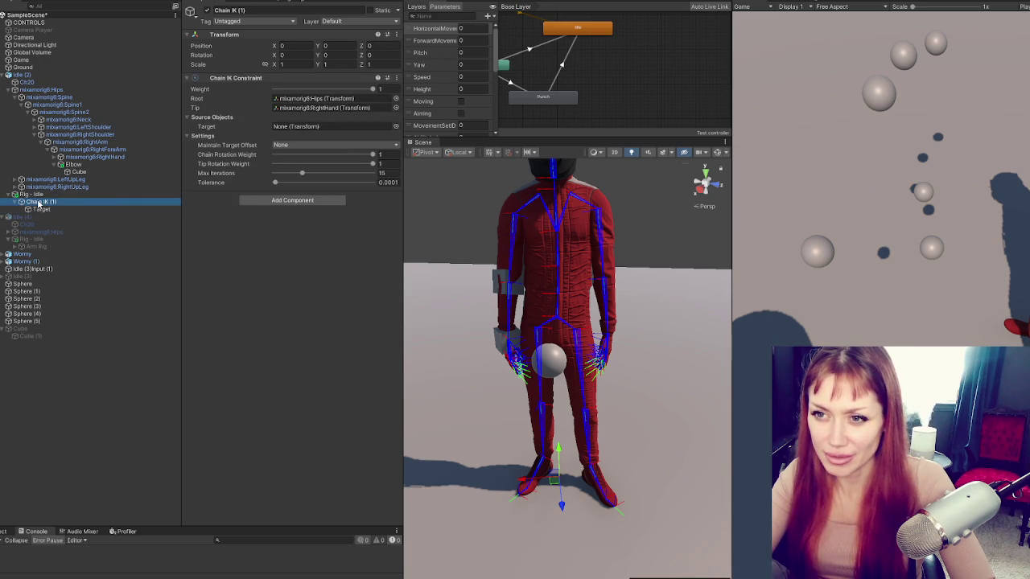
left_click_drag(33, 211, 260, 147)
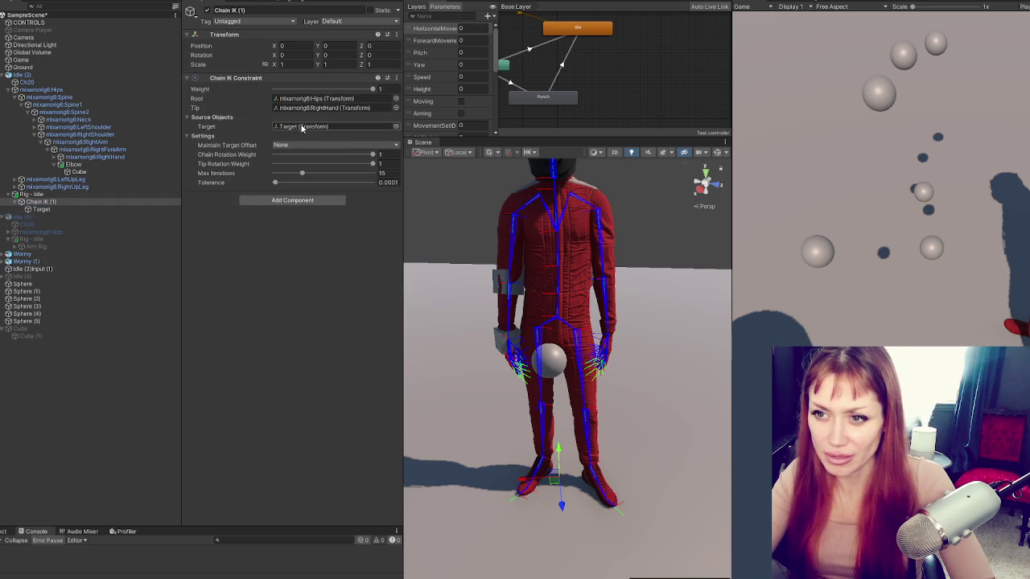
left_click_drag(302, 130, 303, 133)
Put Target in the Anim Controls Target slot on CONTROLS and enlarge the Scene and Game views.
left_click(99, 24)
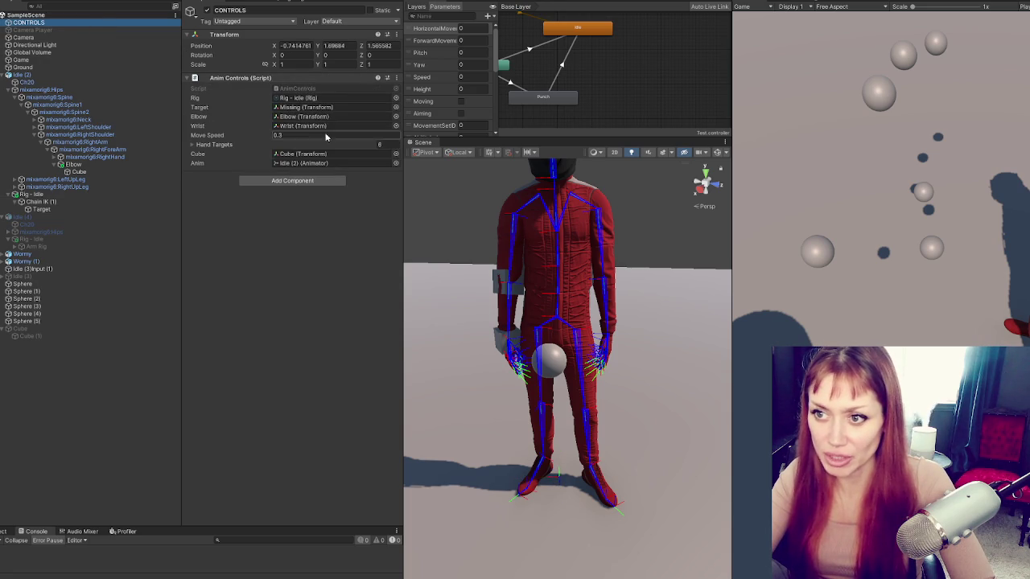
mouse_move(85, 208)
left_mouse_down()
mouse_move(72, 211)
mouse_move(316, 111)
left_mouse_up()
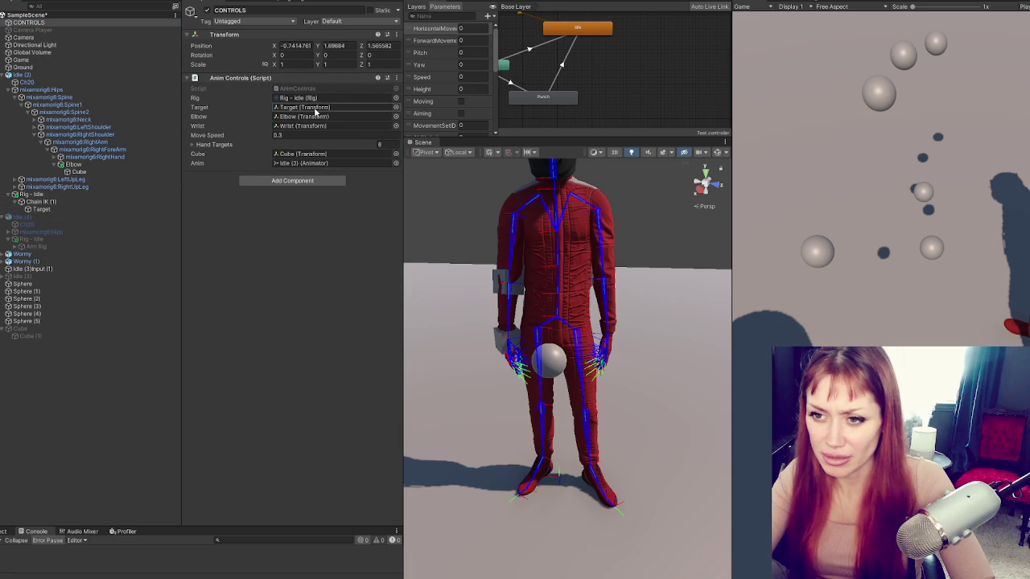
left_click(303, 126)
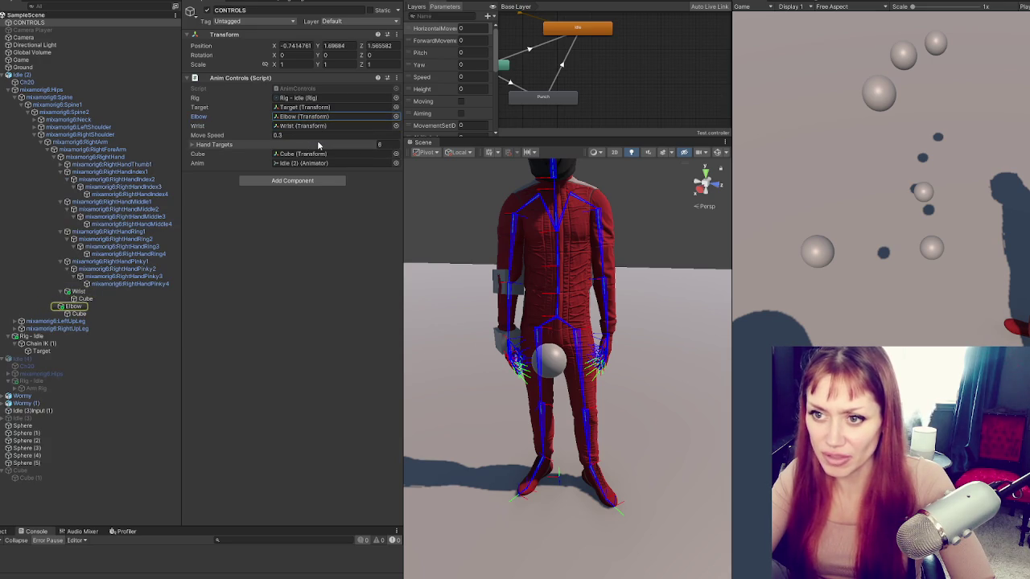
left_click_drag(403, 190, 198, 193)
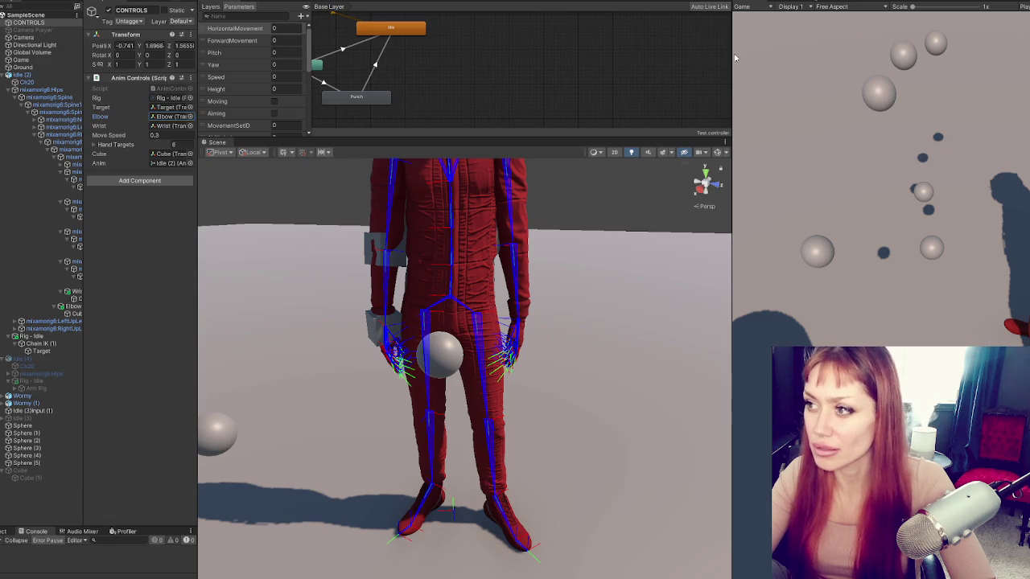
left_click_drag(732, 58, 561, 58)
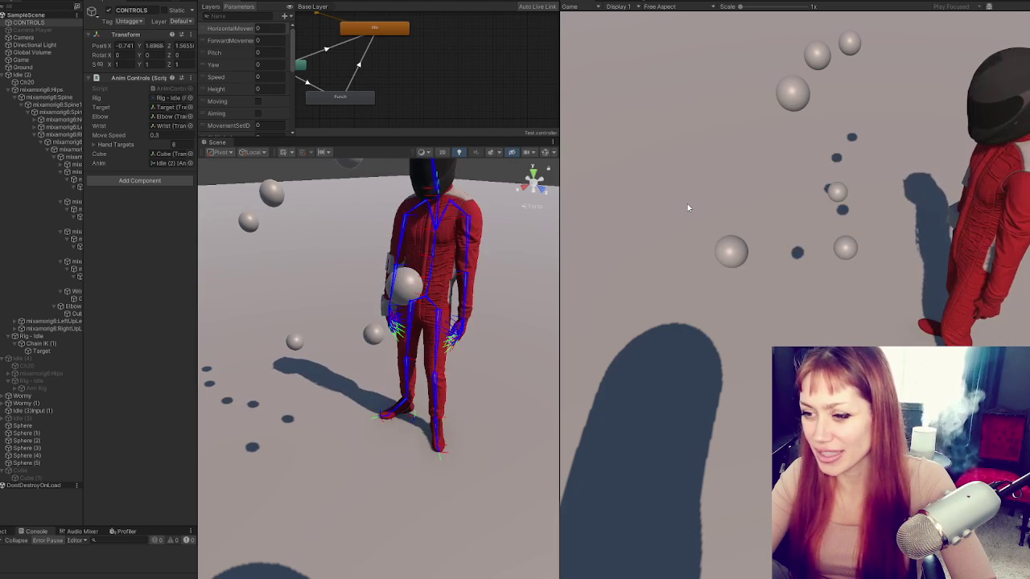
Stop the game and make mixamorig6:Hips the Root of Chain IK (1)'s Chain IK Constraint.
key("ctrl+p")
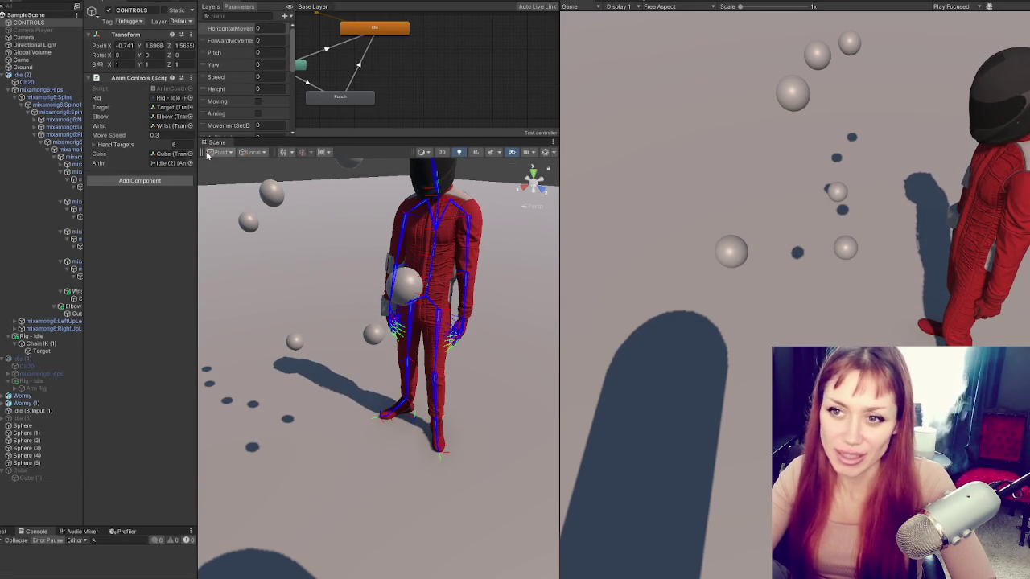
left_click_drag(197, 153, 359, 162)
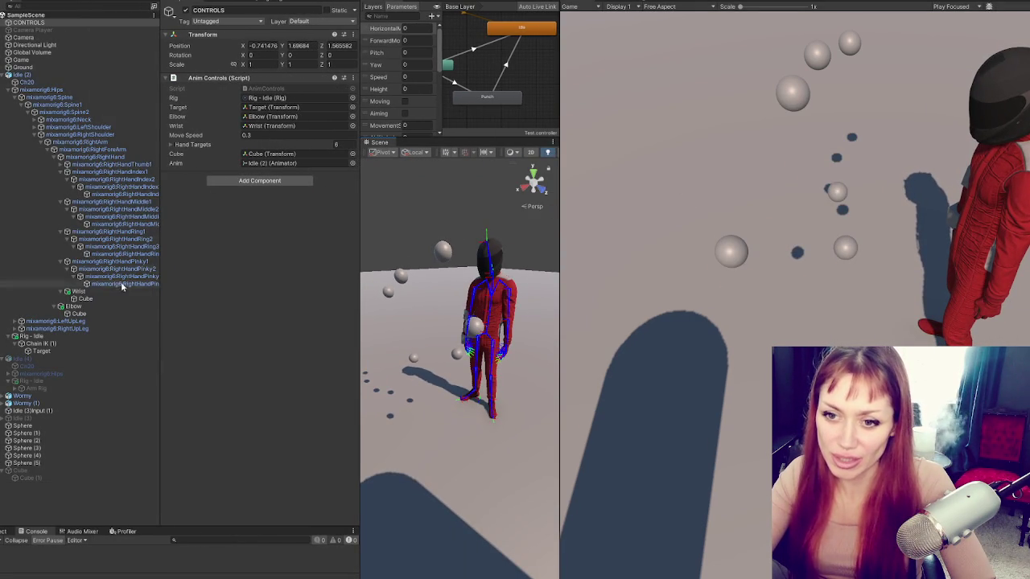
left_click(99, 352)
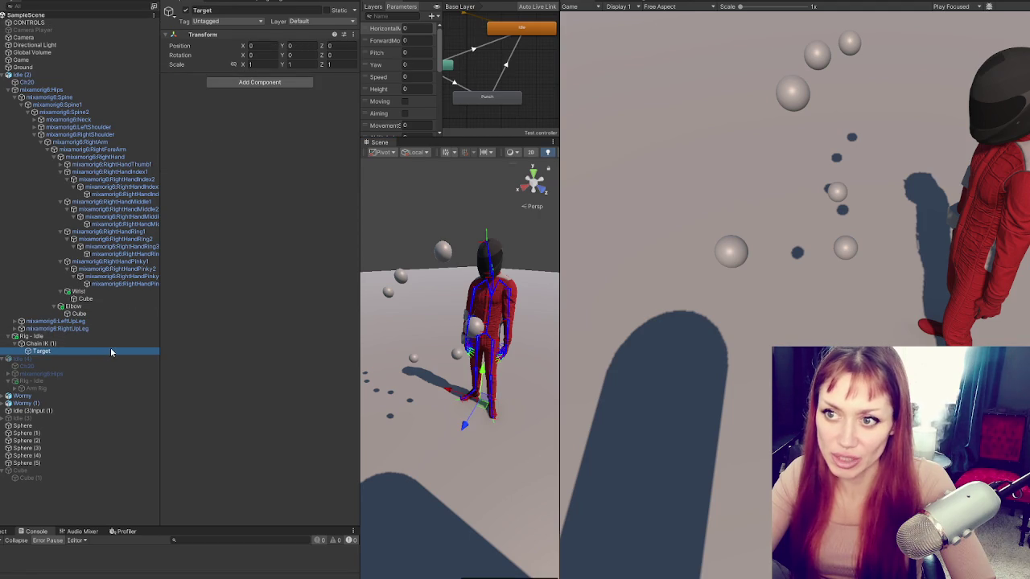
left_click(113, 344)
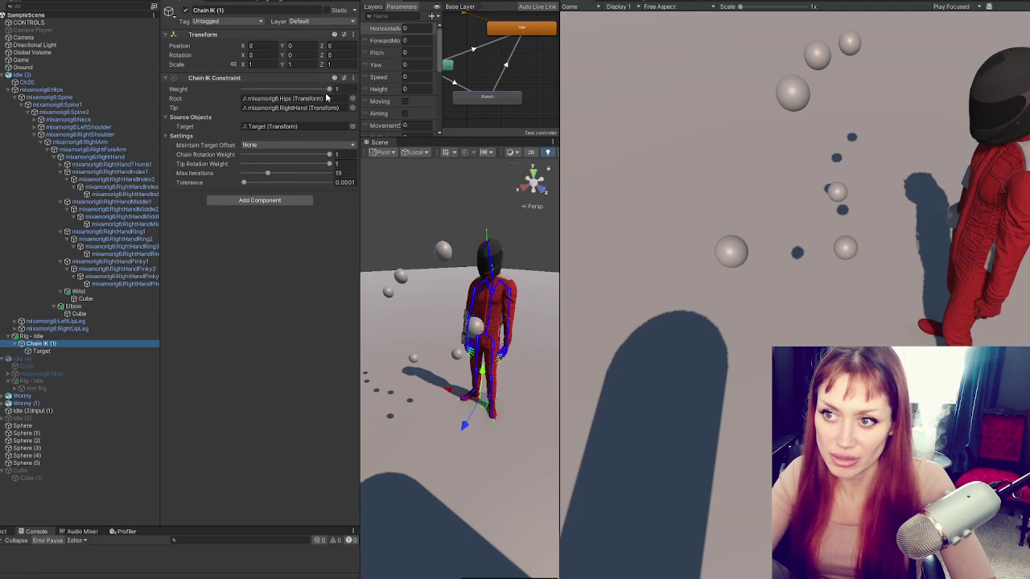
left_click_drag(60, 93, 284, 100)
left_click_drag(357, 160, 161, 160)
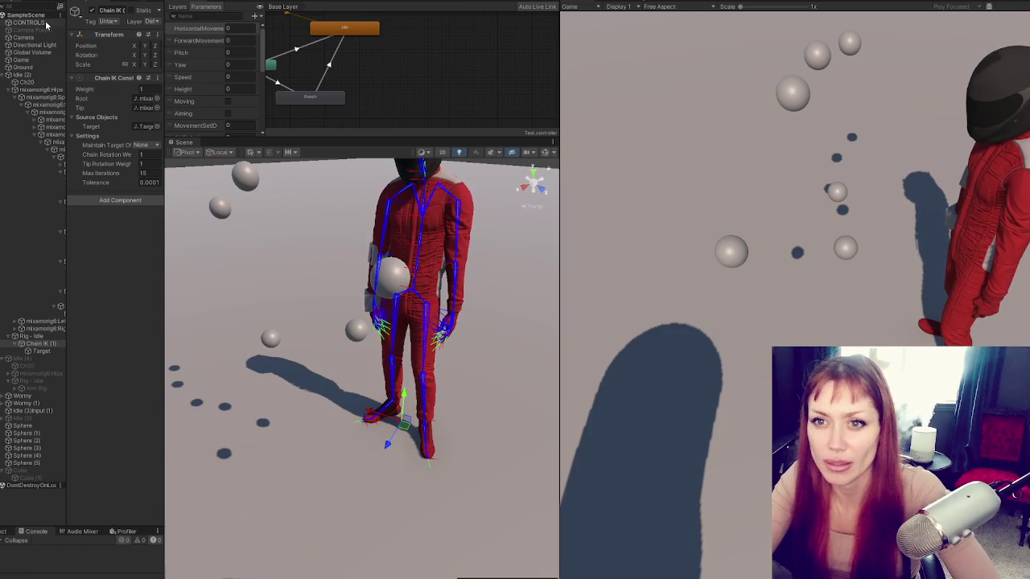
left_click_drag(440, 338, 563, 297)
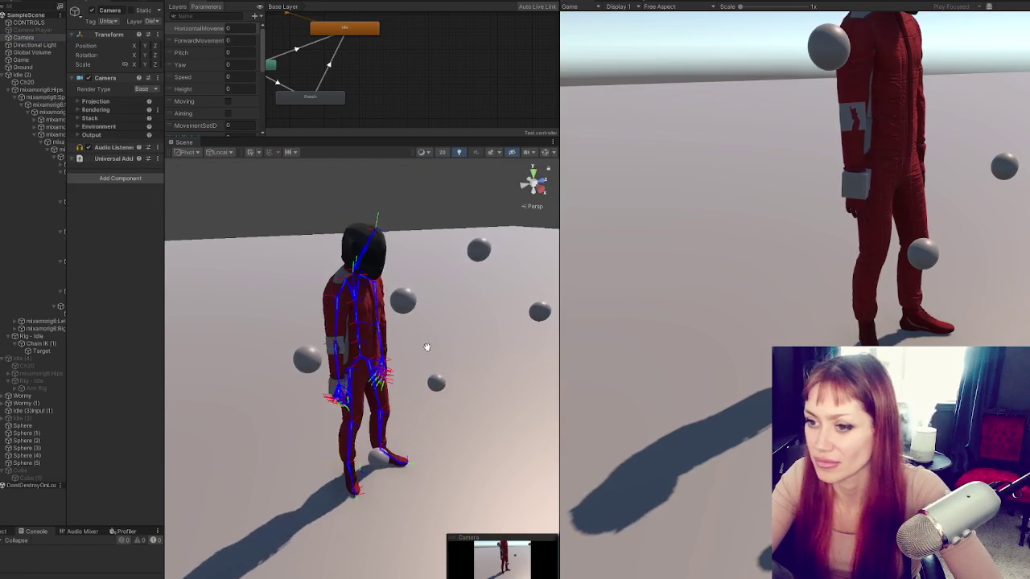
left_click(805, 109)
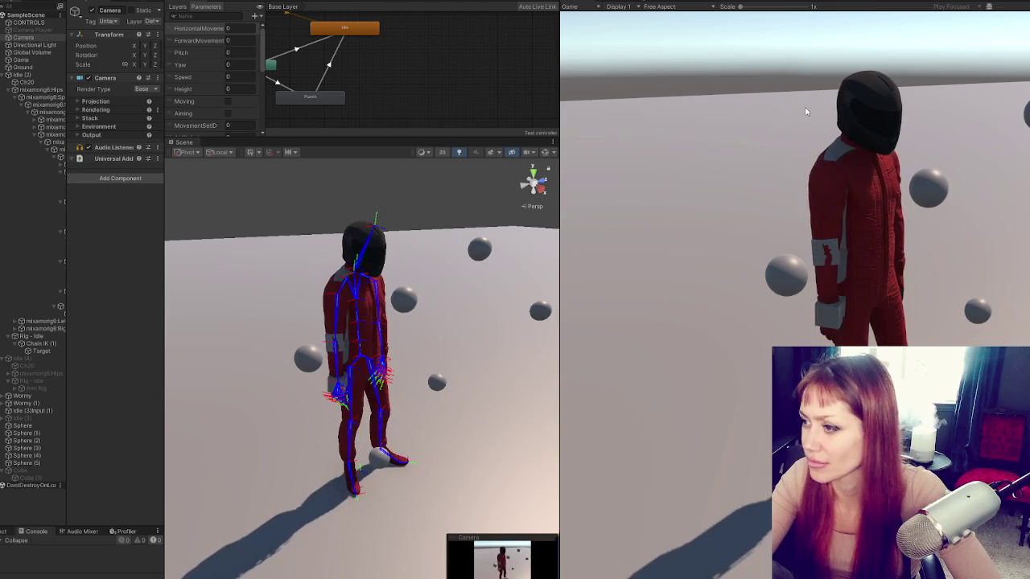
left_click(795, 134)
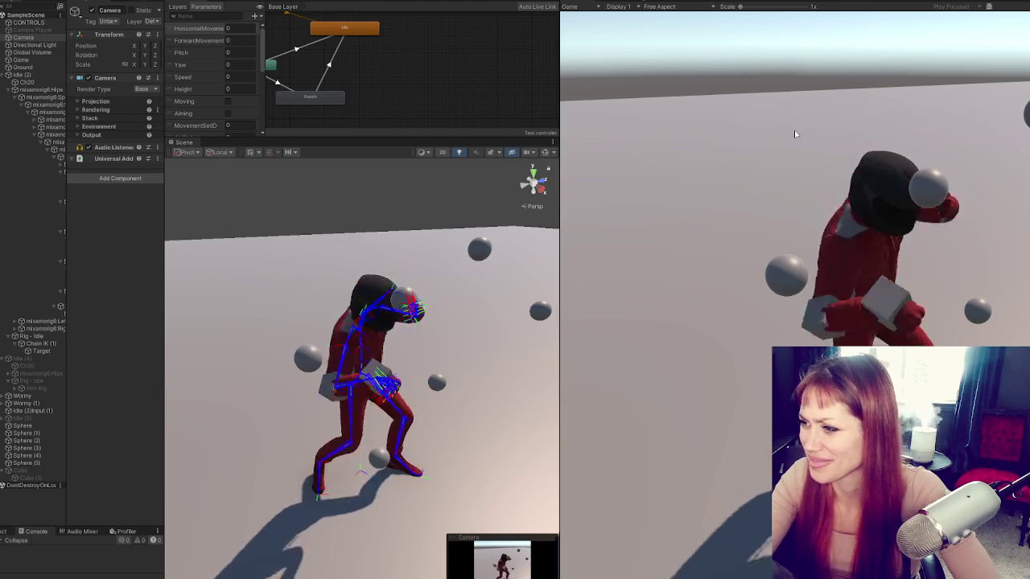
left_click(795, 134)
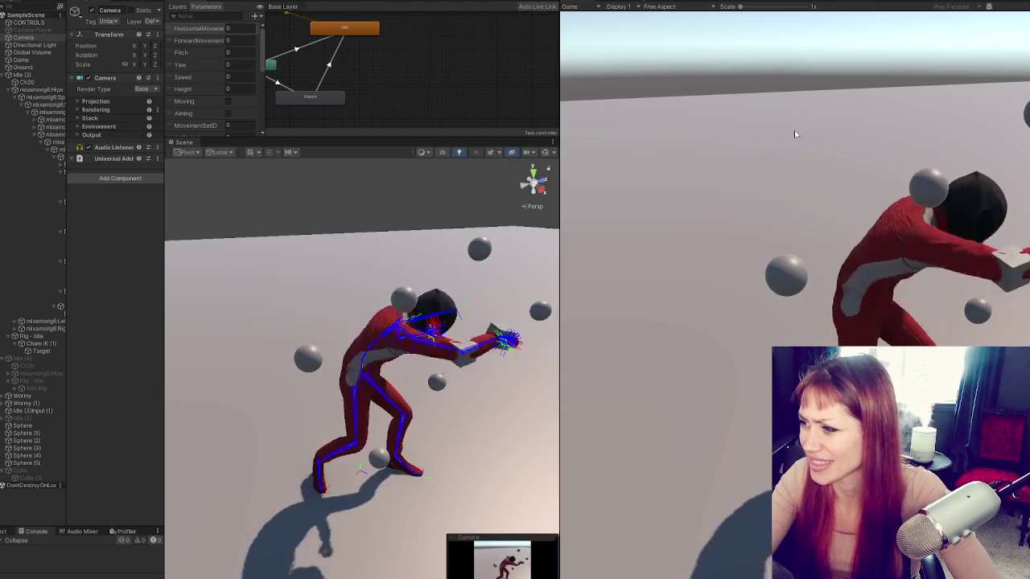
left_click(794, 133)
left_click(795, 134)
left_click(795, 133)
left_click(795, 134)
left_click(794, 134)
left_click(794, 133)
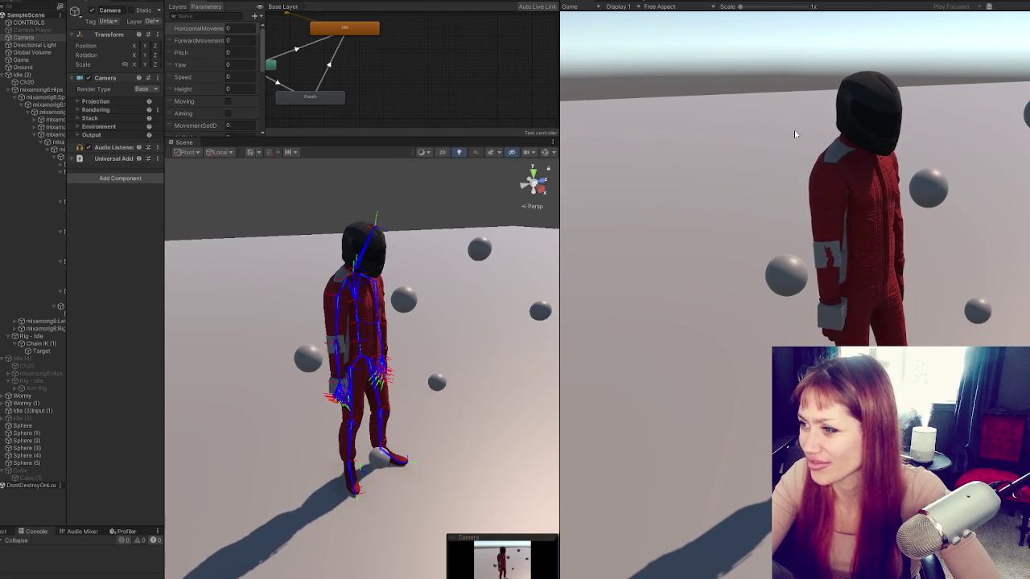
left_click(795, 134)
left_click(794, 134)
left_click(795, 134)
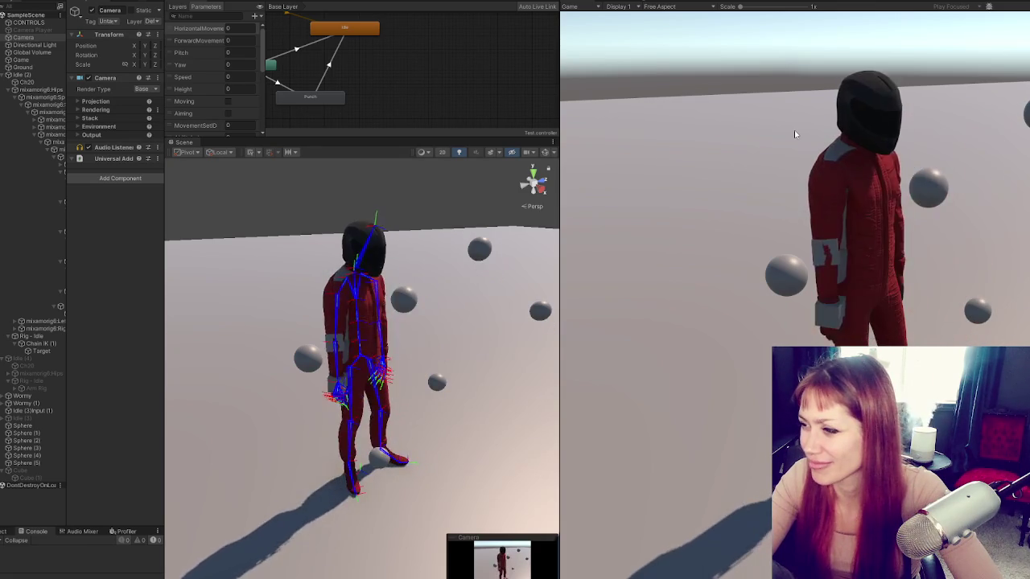
left_click(795, 133)
left_click(795, 133)
left_click(794, 134)
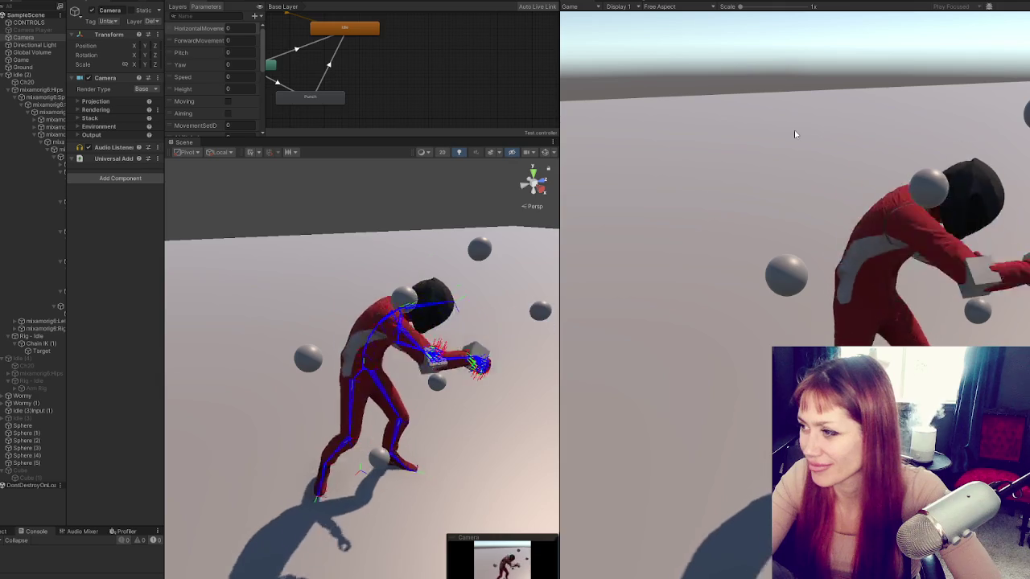
left_click(795, 134)
left_click(794, 134)
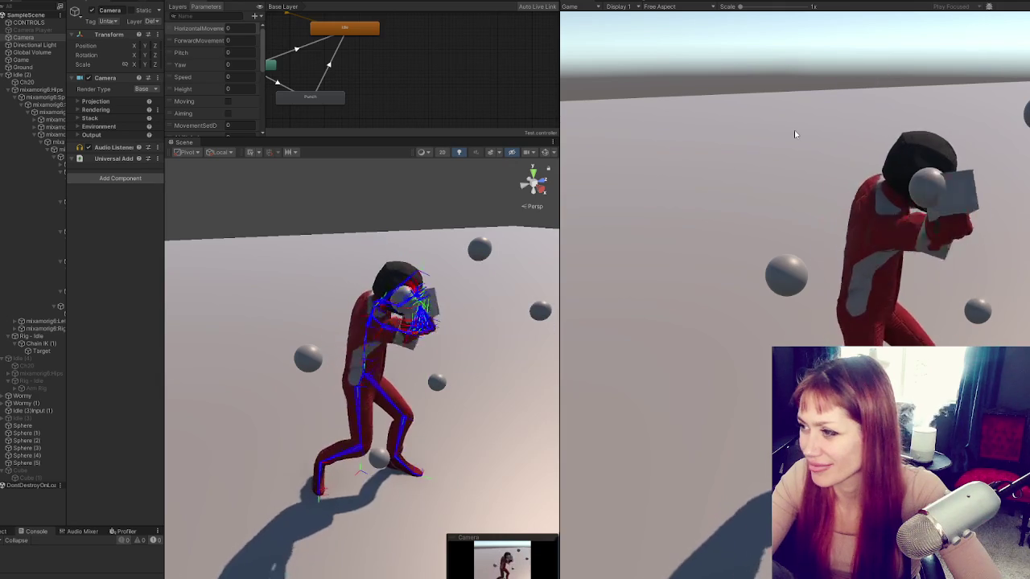
left_click_drag(546, 221, 243, 210)
mouse_move(325, 246)
left_mouse_down()
mouse_move(488, 230)
mouse_move(490, 251)
left_mouse_up()
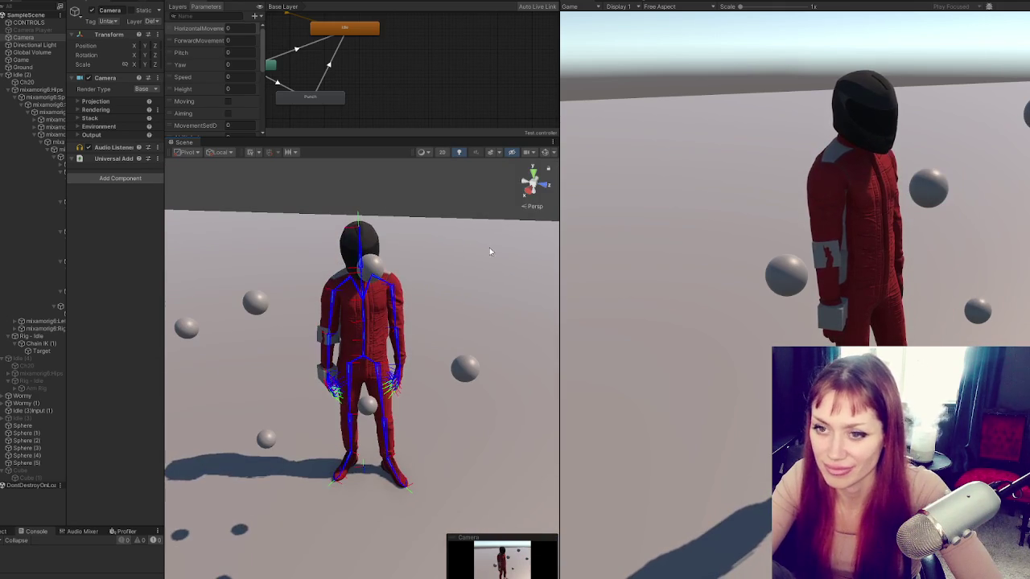
left_click(715, 133)
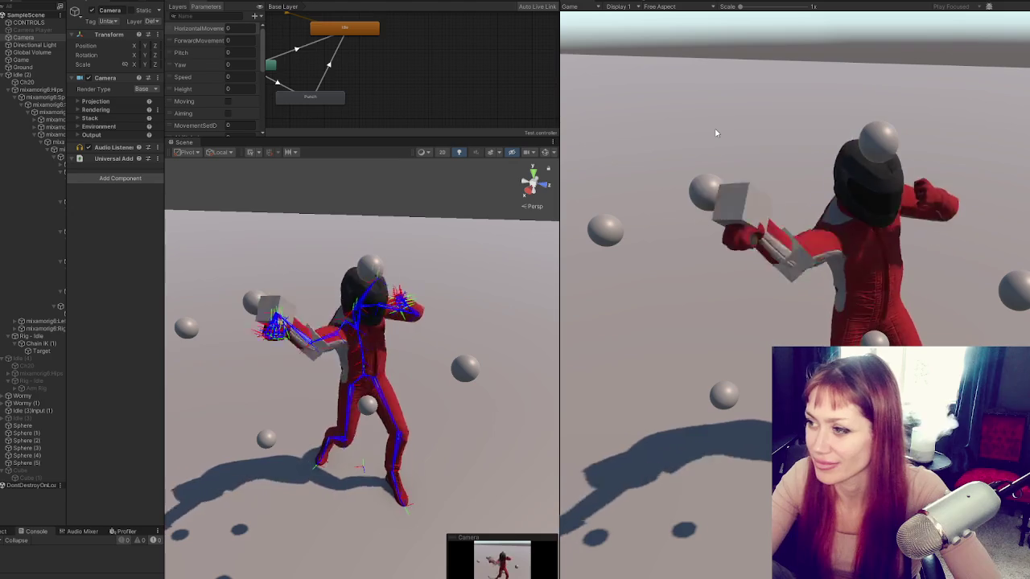
left_click(716, 132)
left_click(715, 132)
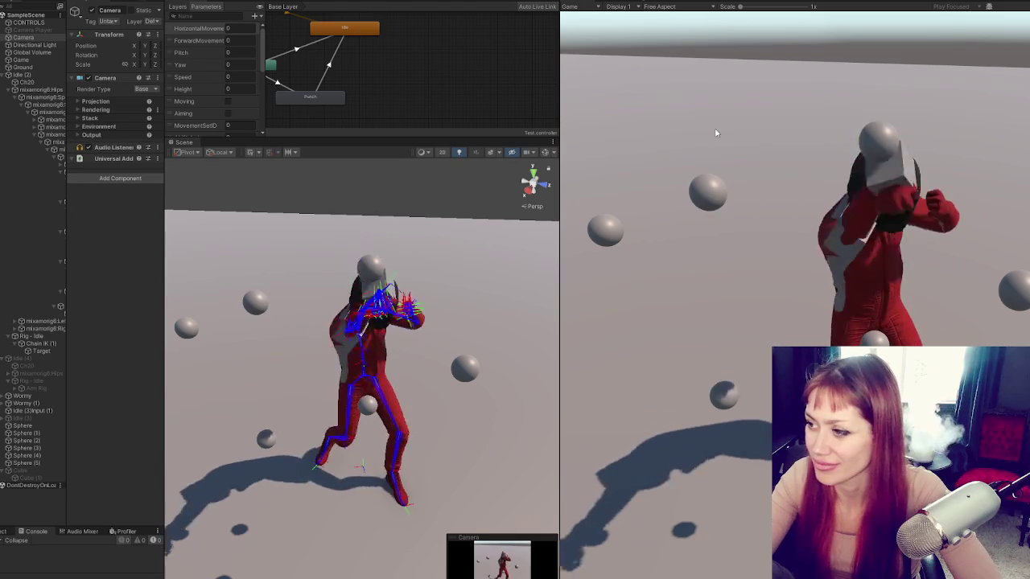
left_click_drag(68, 80, 126, 84)
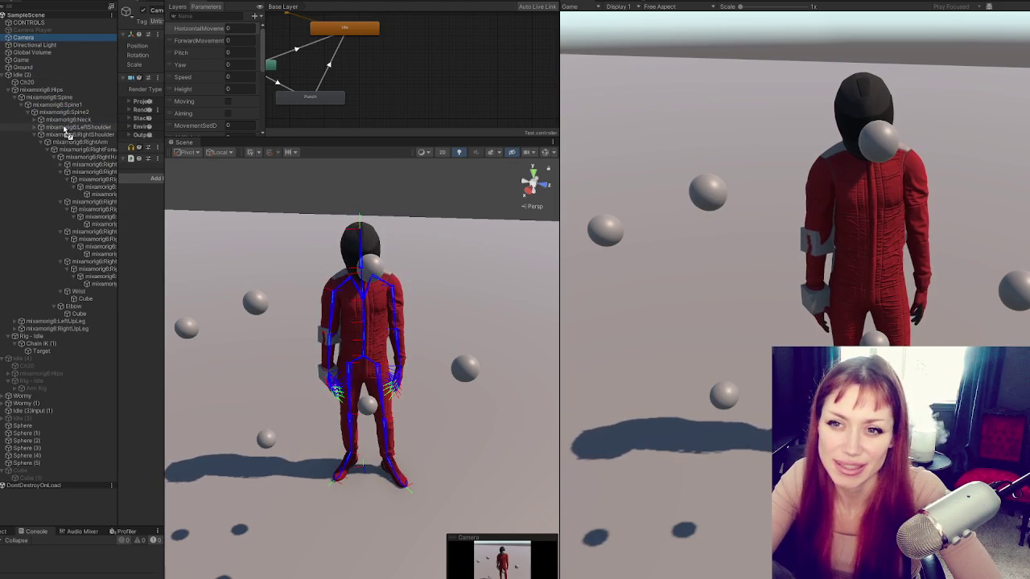
Parent the Camera under mixamorig6:Head and zero its Position and Rotation values.
left_click_drag(72, 125, 72, 122)
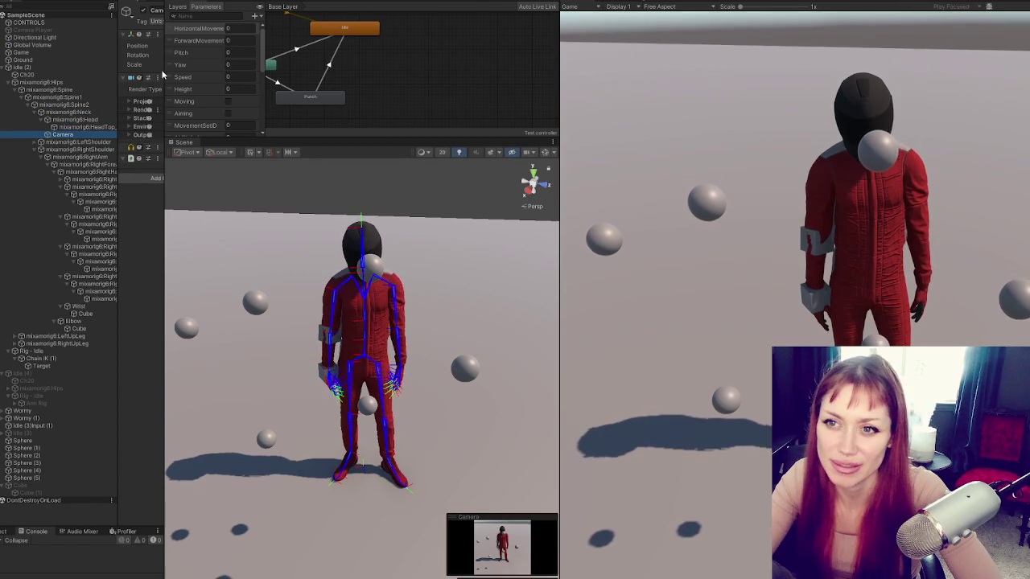
left_click_drag(118, 77, 28, 74)
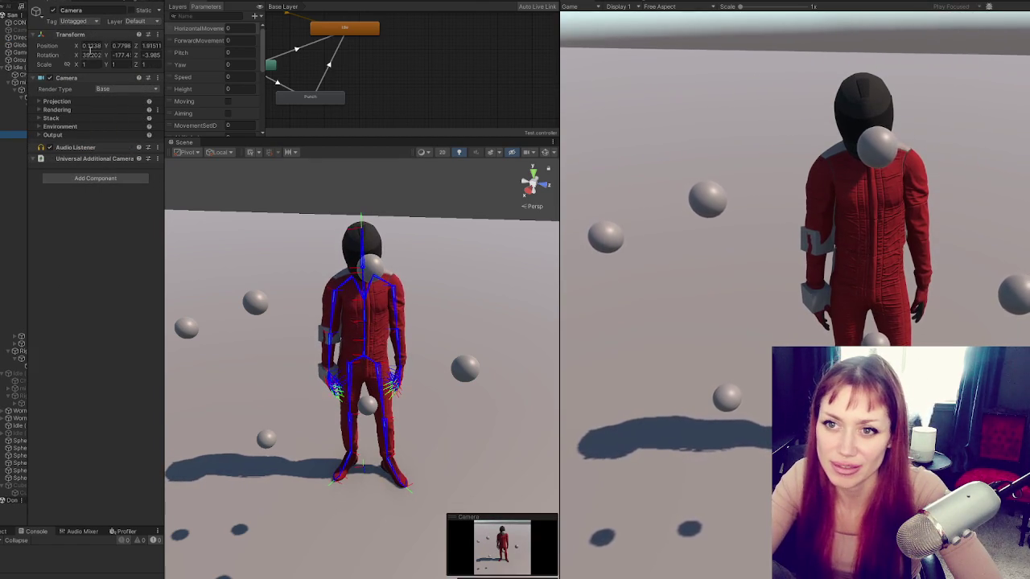
left_click(95, 45)
type("0")
key("Tab")
type("0")
key("Tab")
type("0")
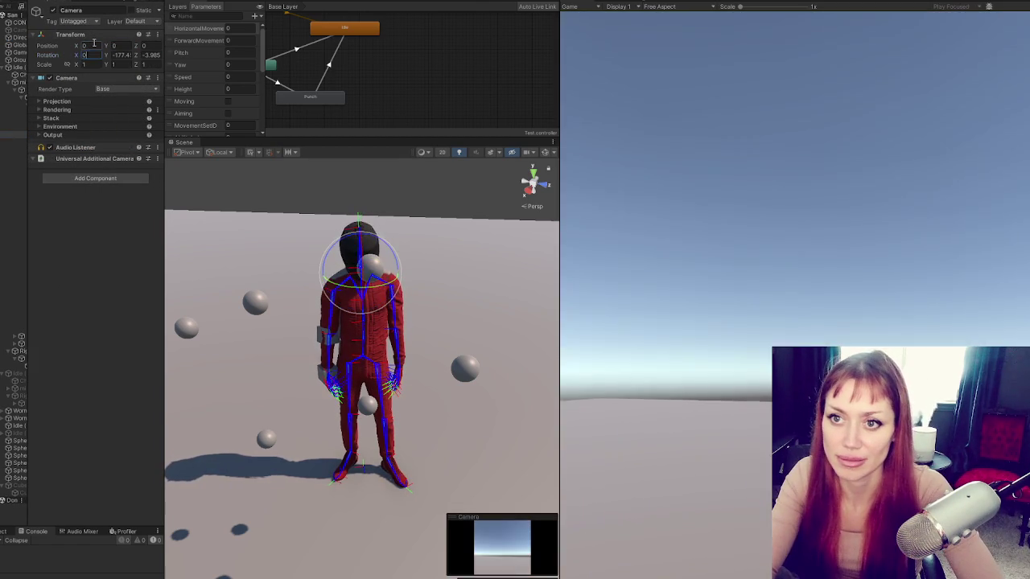
key("Tab")
type("0")
key("Tab")
type("0")
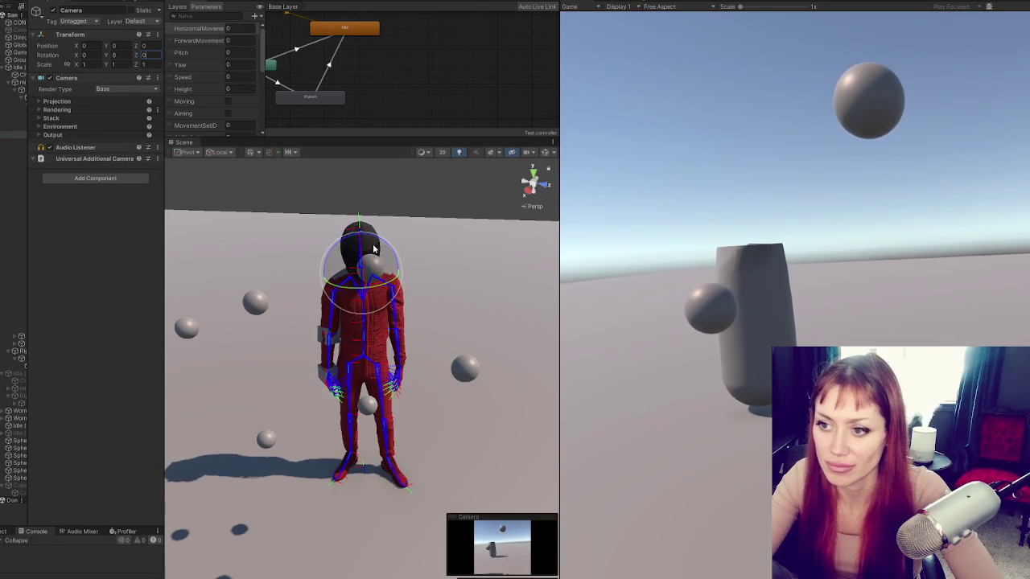
Raise the camera to Position Y 0.17 inside the head, then move it under another rig bone.
left_click_drag(108, 50, 114, 50)
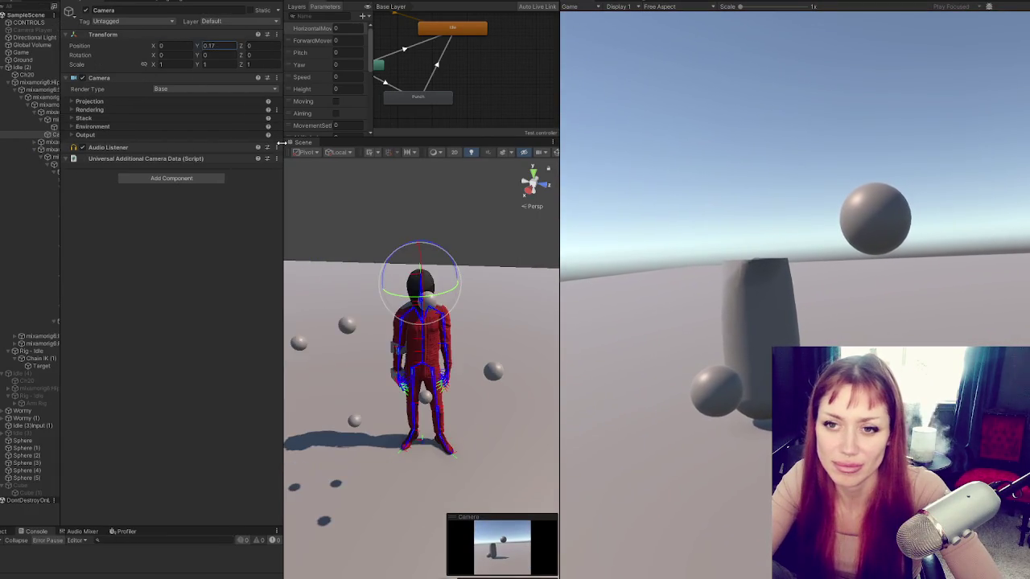
left_click_drag(46, 108, 46, 328)
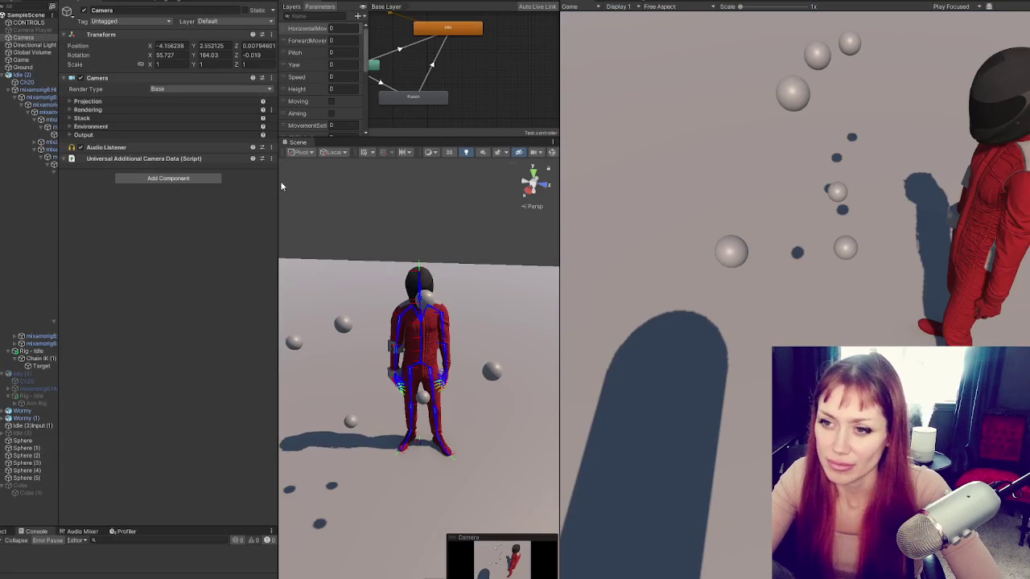
mouse_move(279, 185)
left_mouse_down()
mouse_move(466, 185)
mouse_move(348, 187)
left_mouse_up()
left_click_drag(560, 213, 780, 214)
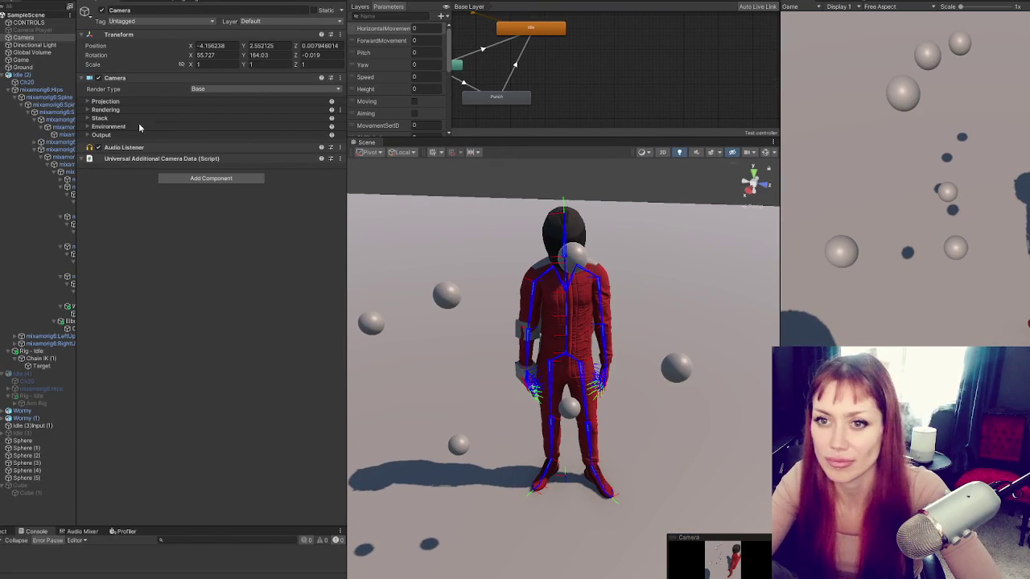
mouse_move(527, 275)
left_mouse_down()
mouse_move(442, 329)
mouse_move(464, 326)
mouse_move(327, 292)
mouse_move(273, 356)
mouse_move(392, 419)
mouse_move(376, 410)
left_mouse_up()
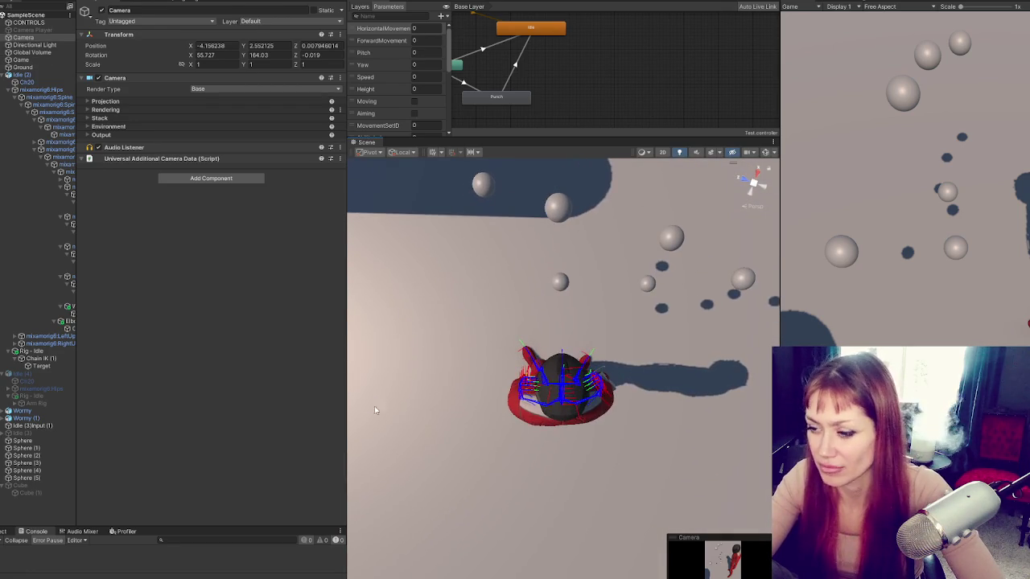
Align the Camera with the overhead Scene view, run the game, then realign it from a new angle.
key("ctrl+shift+f")
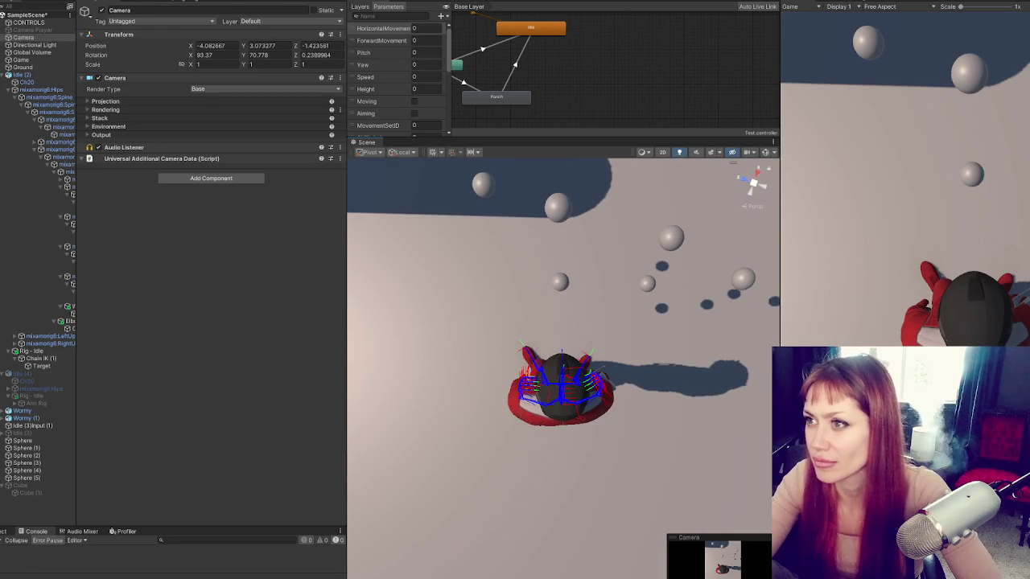
key("ctrl+p")
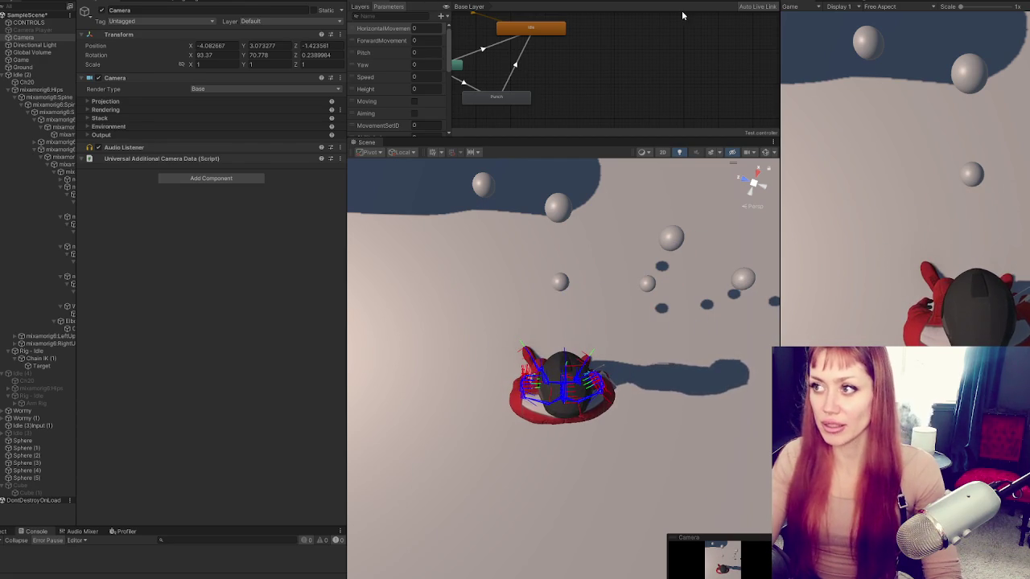
mouse_move(499, 193)
left_mouse_down()
mouse_move(481, 277)
mouse_move(444, 257)
mouse_move(426, 266)
mouse_move(450, 201)
mouse_move(296, 404)
mouse_move(367, 372)
mouse_move(450, 366)
left_mouse_up()
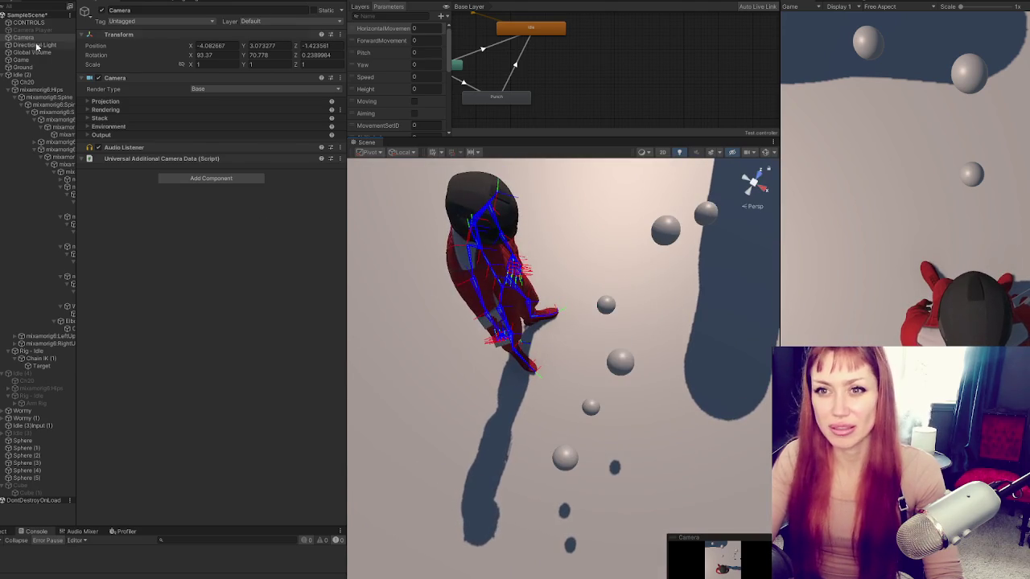
key("ctrl+shift+f")
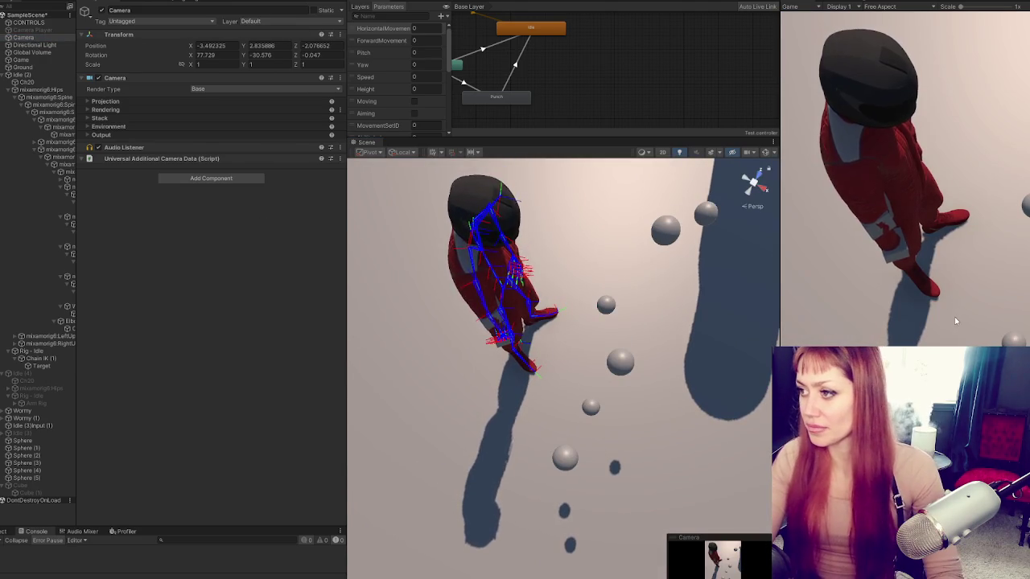
left_click_drag(691, 338, 707, 259)
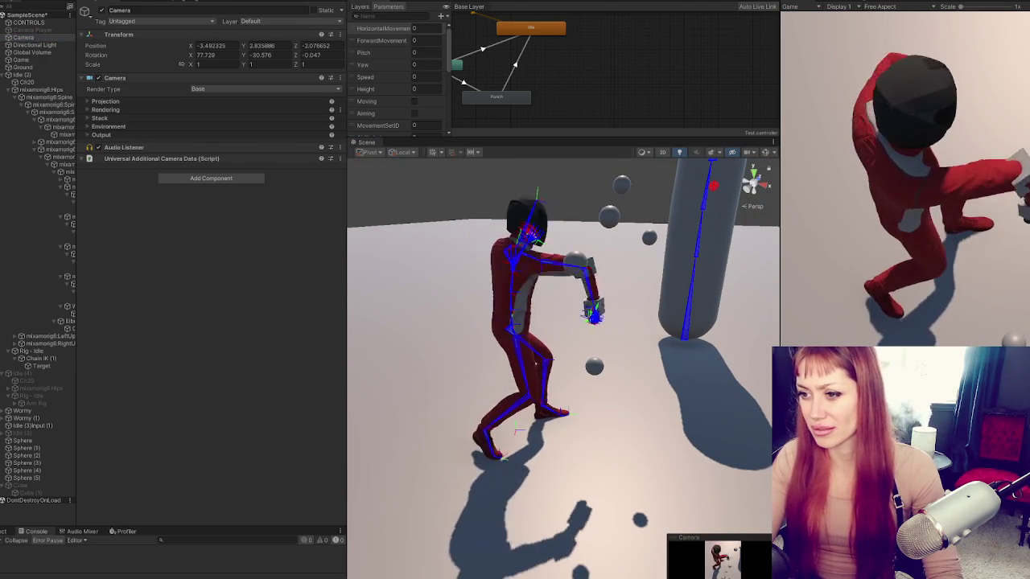
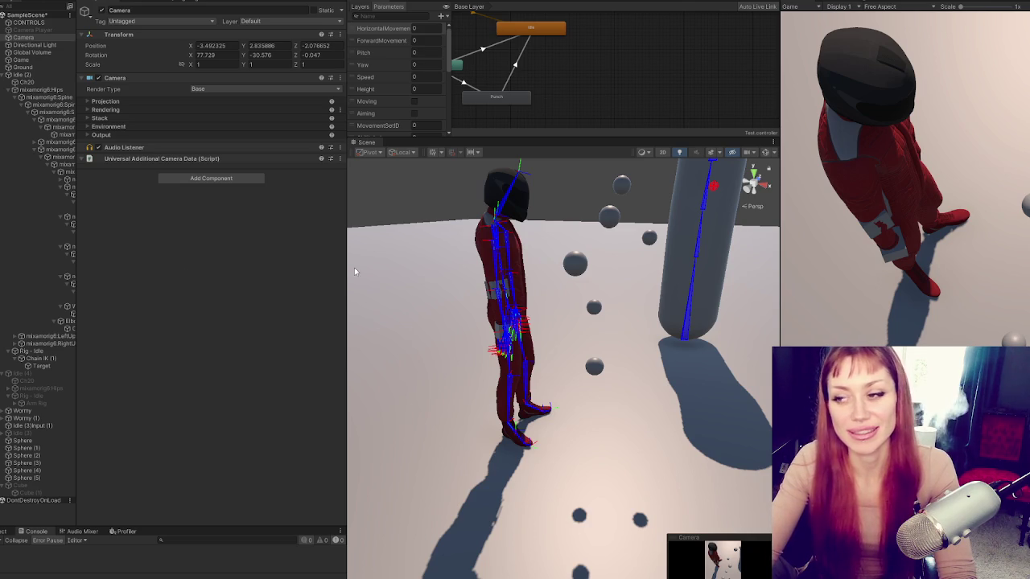
Orbit the Scene view camera behind the red-suited rigged character.
mouse_move(354, 271)
left_mouse_down()
mouse_move(483, 332)
mouse_move(470, 362)
left_mouse_up()
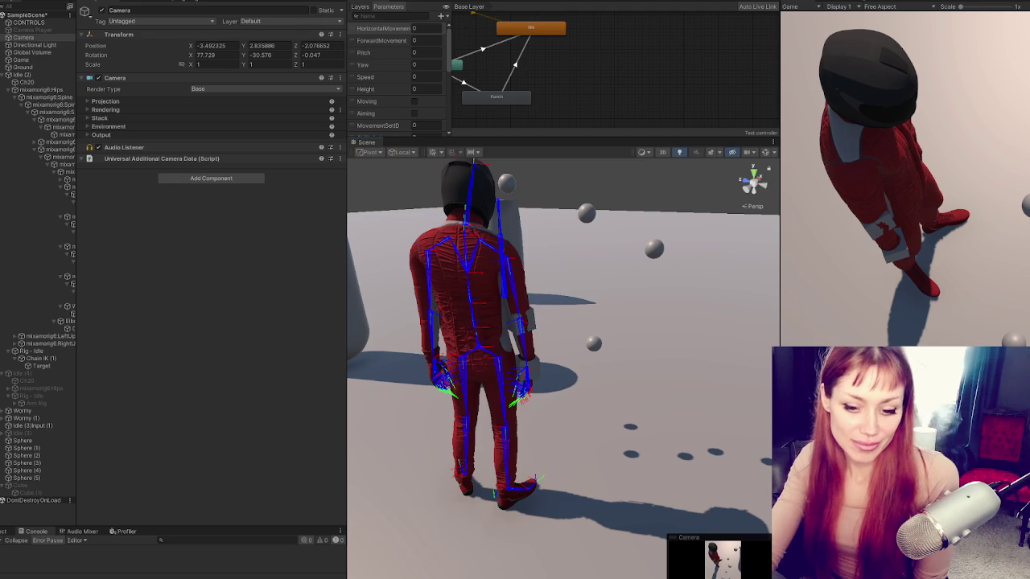
Show the Punching clip's Animation import settings and character preview in the Inspector.
key("super")
key("Escape")
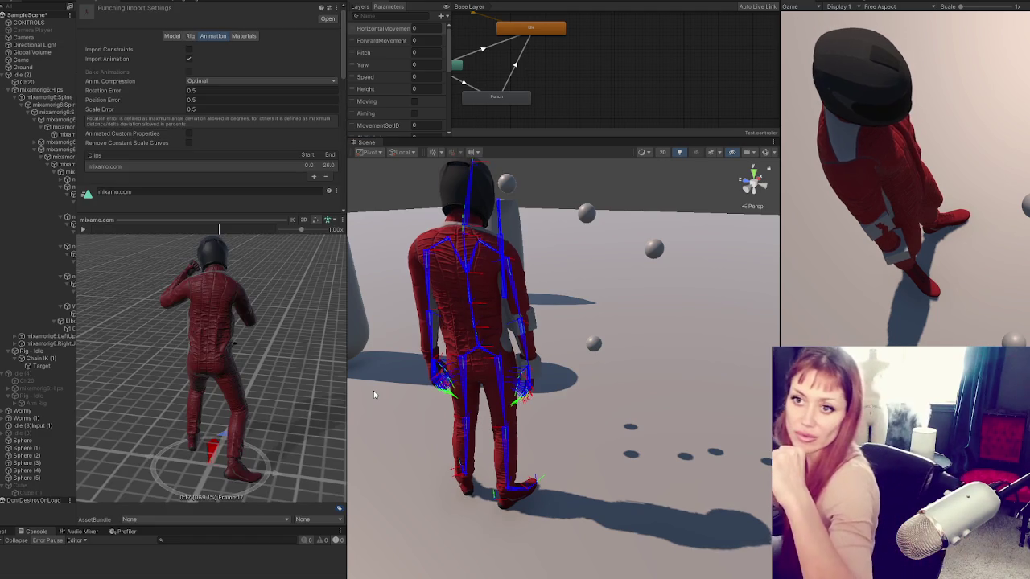
Orbit the Inspector preview to rear and side views of the character.
mouse_move(218, 284)
left_mouse_down()
mouse_move(257, 316)
mouse_move(225, 282)
left_mouse_up()
left_click_drag(219, 229, 85, 228)
mouse_move(128, 274)
left_mouse_down()
mouse_move(373, 300)
mouse_move(260, 283)
mouse_move(237, 254)
left_mouse_up()
Scrub the punch preview through frames 2 and 11, checking the extended punch from several angles.
left_click(109, 232)
mouse_move(108, 232)
left_mouse_down()
mouse_move(201, 233)
mouse_move(225, 249)
mouse_move(109, 232)
left_mouse_up()
mouse_move(266, 370)
left_mouse_down()
mouse_move(315, 371)
mouse_move(241, 338)
left_mouse_up()
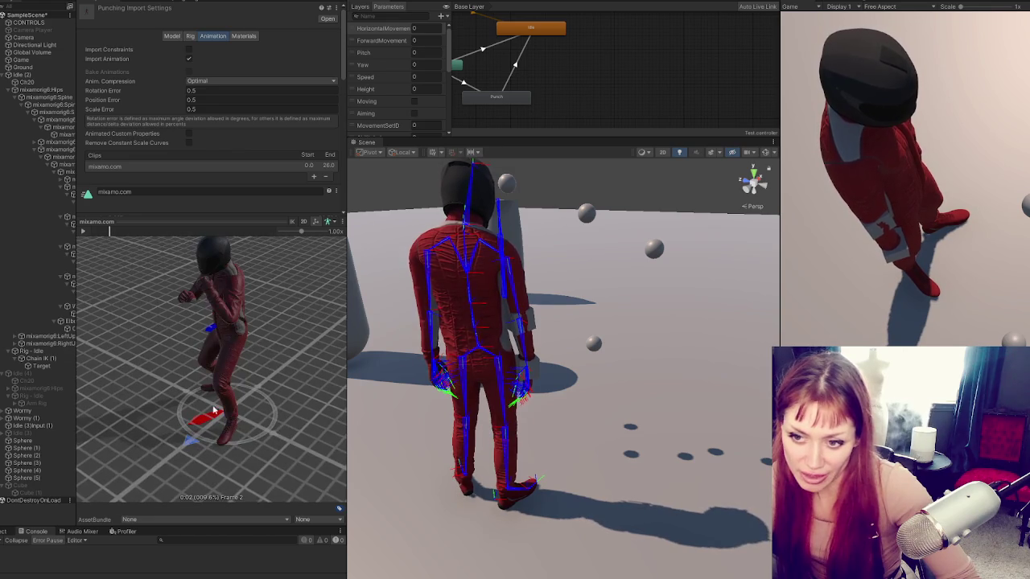
left_click(173, 231)
mouse_move(221, 287)
left_mouse_down()
mouse_move(217, 346)
mouse_move(209, 297)
left_mouse_up()
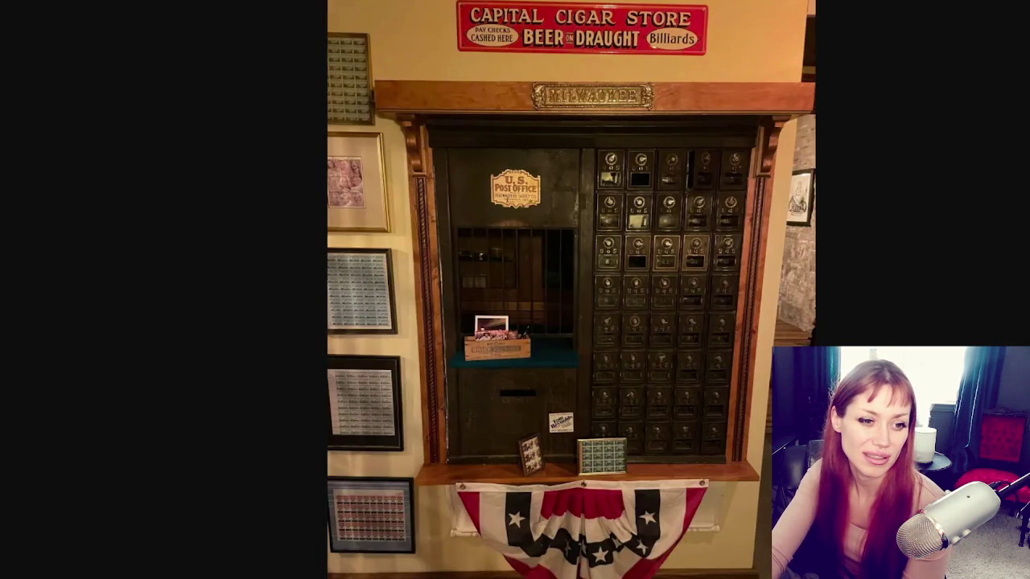
Advance the slideshow past the basement bar room to the tin-ceiling bar photo.
left_click(572, 164)
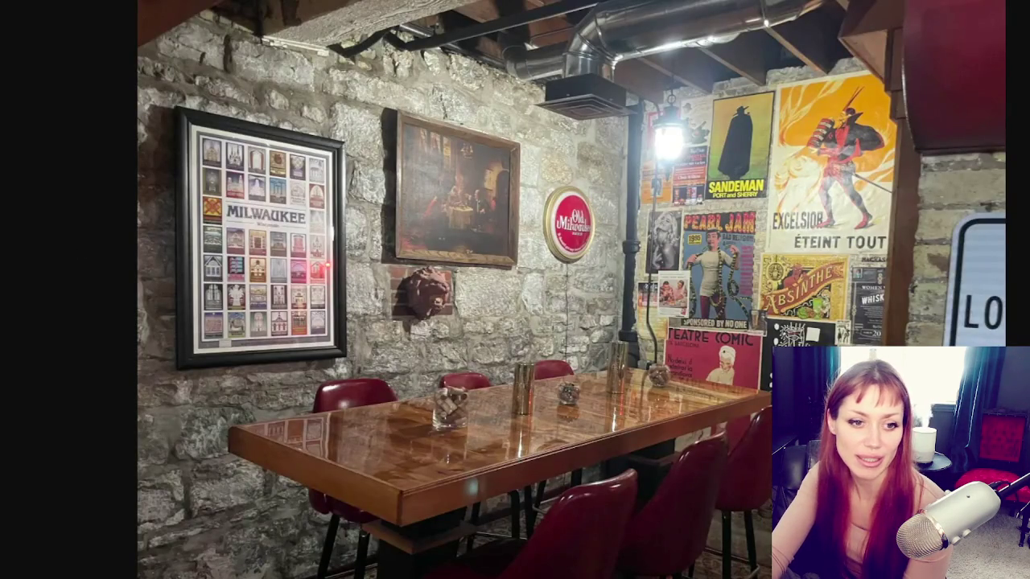
left_click(786, 207)
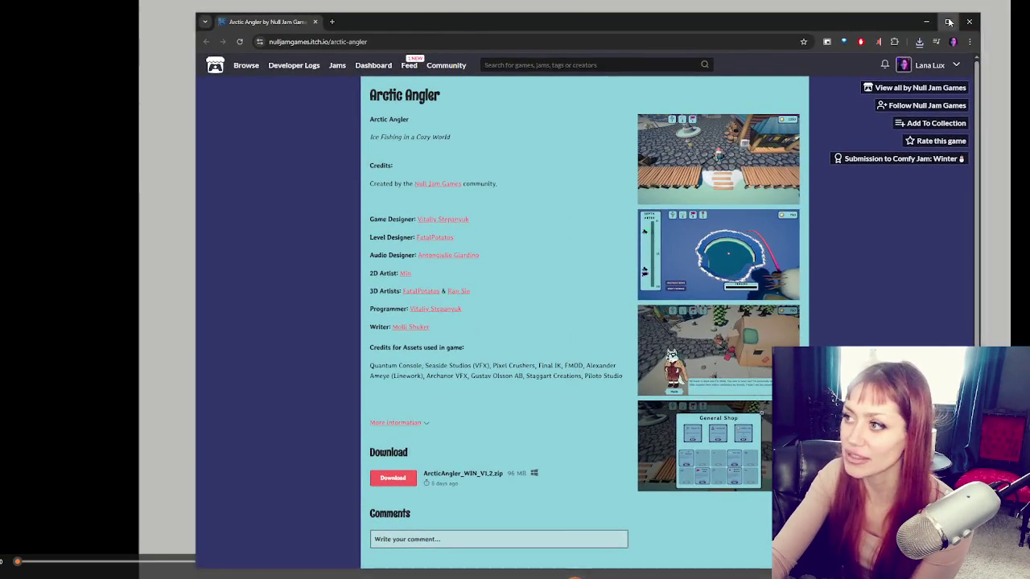
Browse the Arctic Angler screenshots full-screen to the ice-fishing shot, then enlarge the shared photo.
left_click(949, 22)
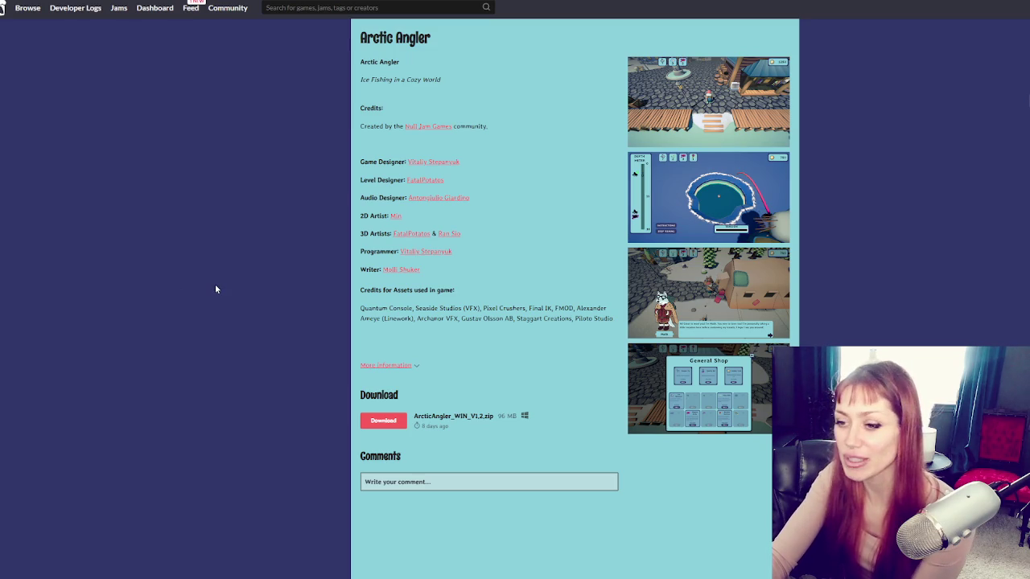
left_click(718, 108)
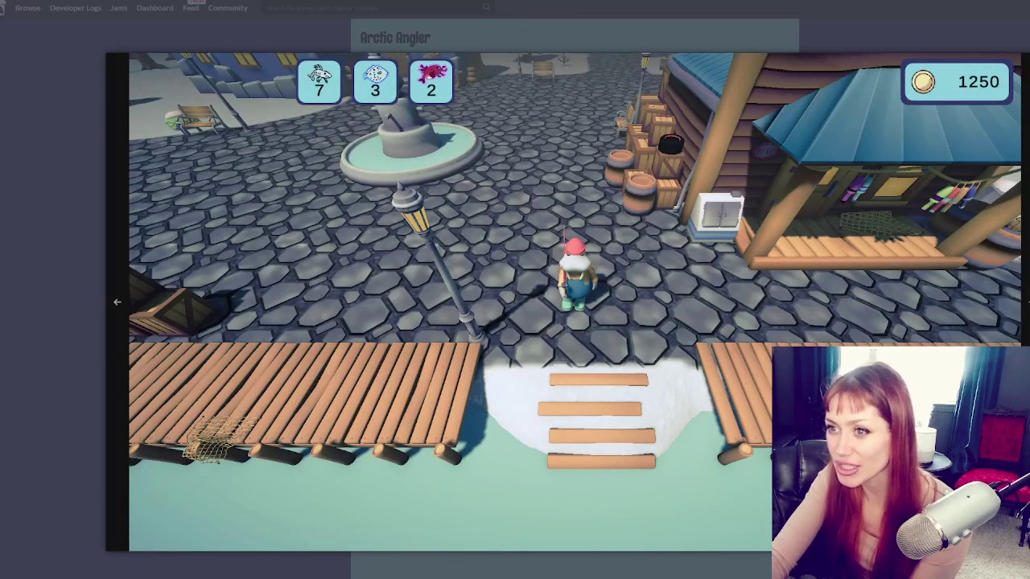
left_click(1026, 301)
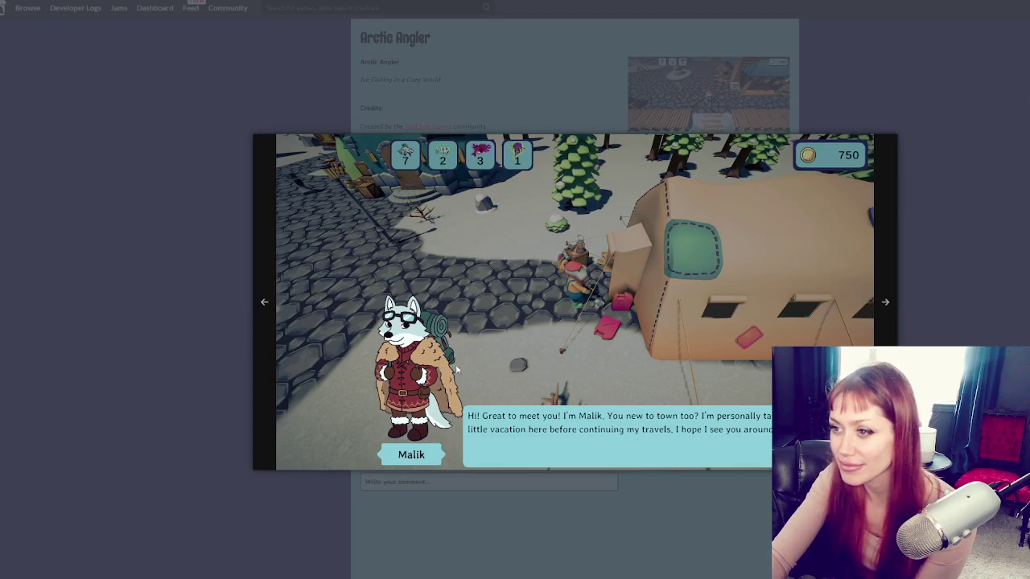
left_click(888, 308)
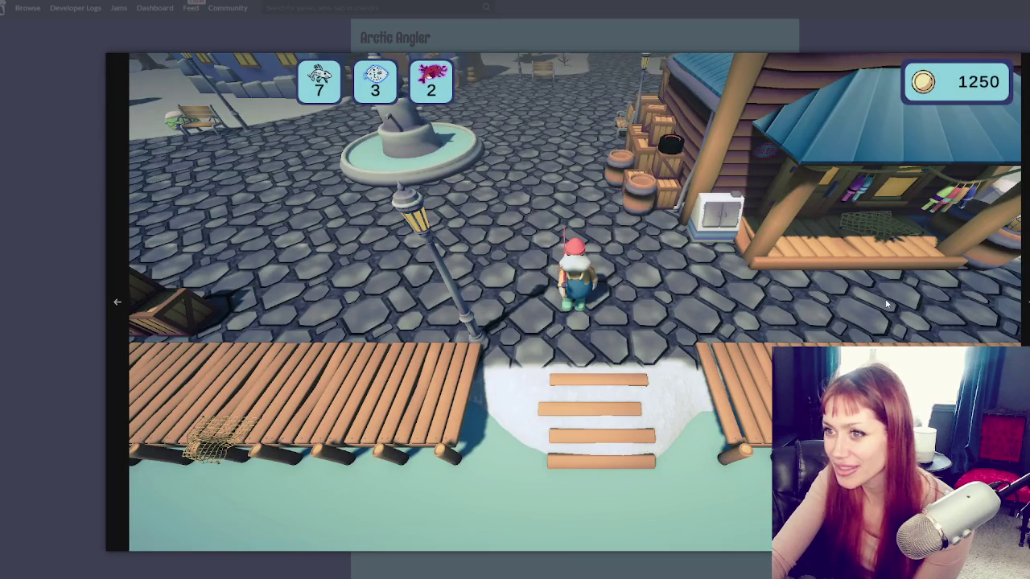
left_click(1026, 299)
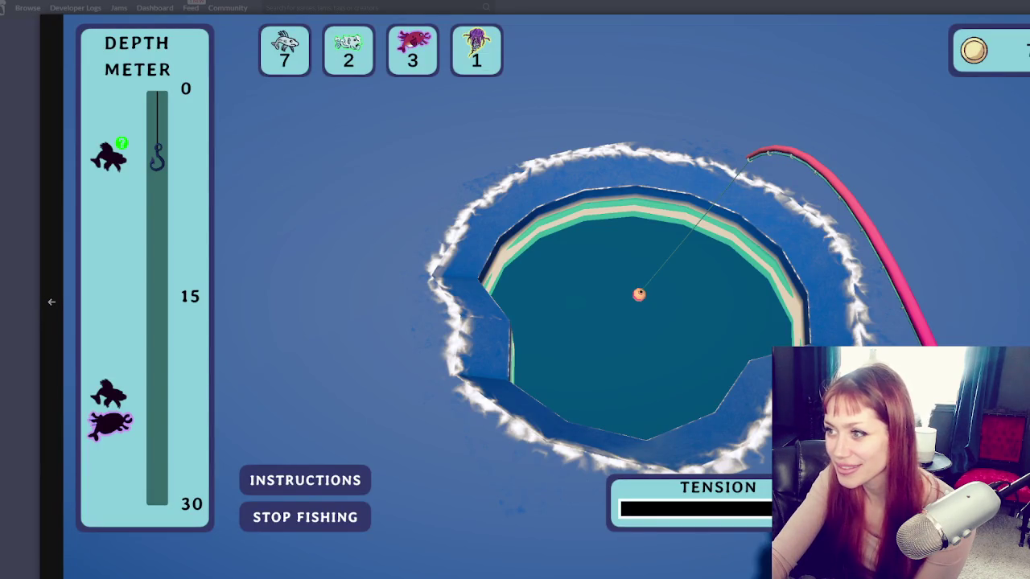
key("Escape")
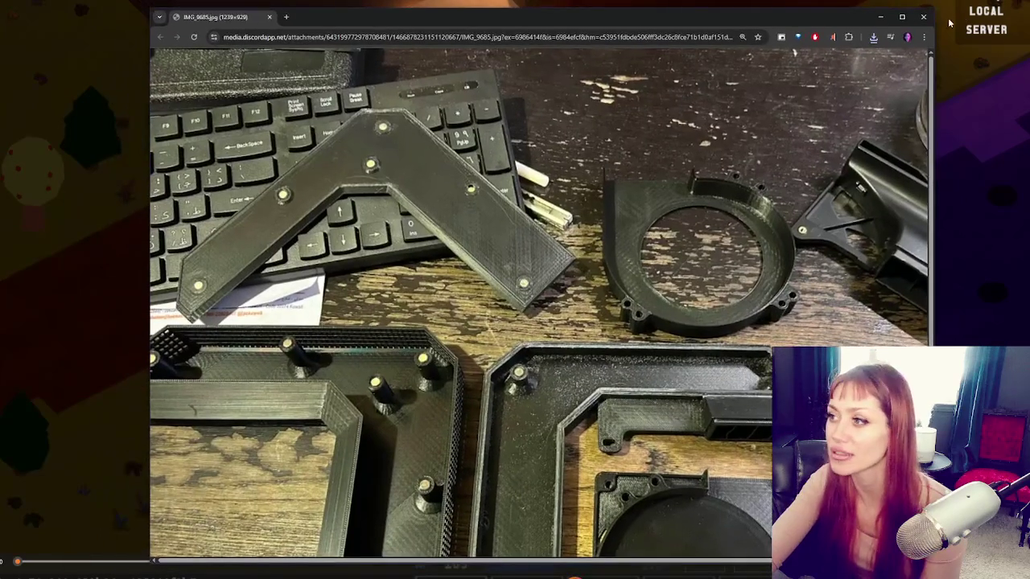
left_click(902, 18)
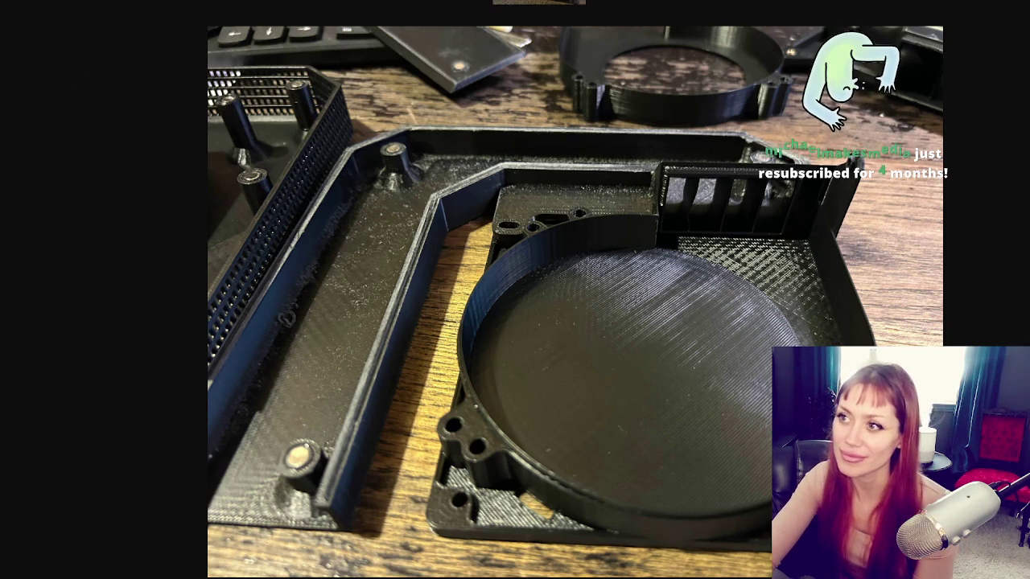
Show the next attached photo of the black 3D-printed case in Discord's viewer.
key("Right")
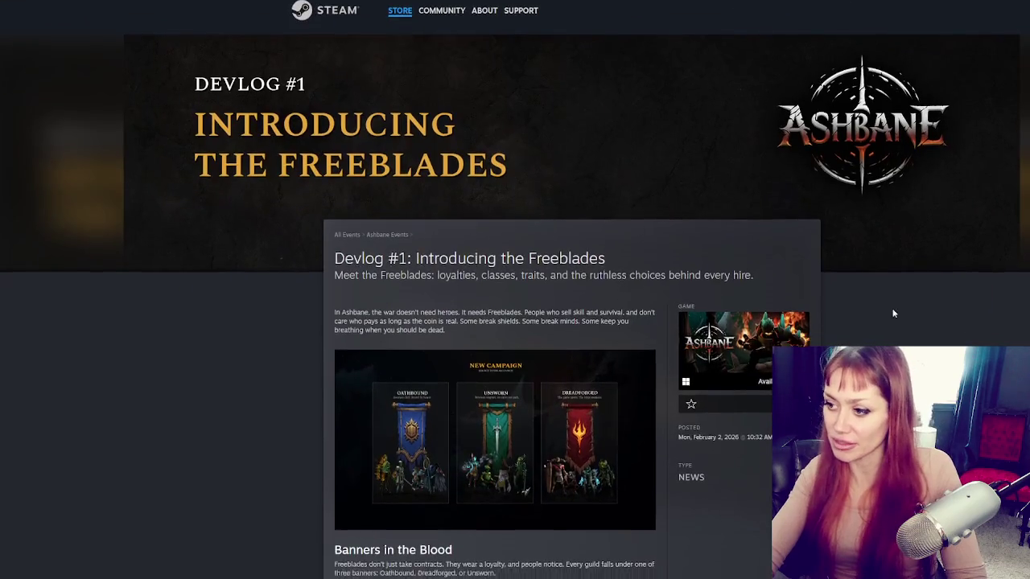
Scroll through the Ashbane devlog down to the 'Banners in the Blood' section.
scroll(630, 247, "down", 10)
scroll(599, 240, "down", 10)
scroll(579, 241, "up", 12)
scroll(570, 146, "up", 10)
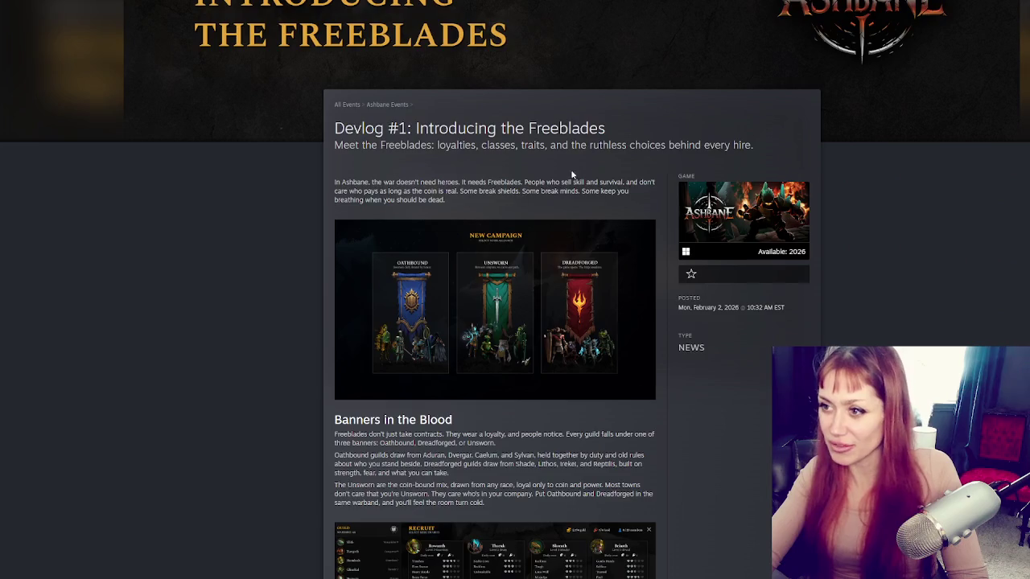
scroll(495, 322, "down", 5)
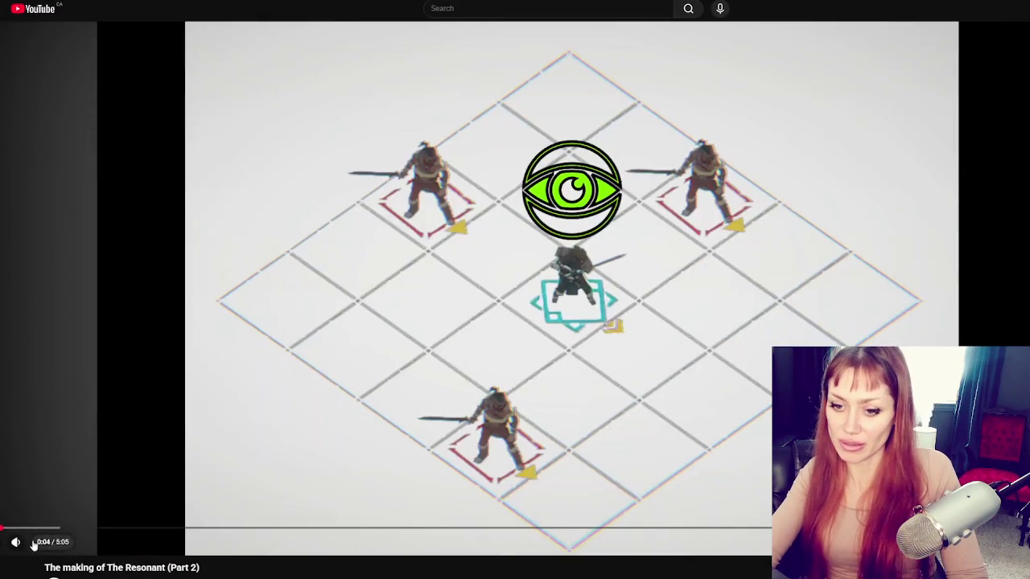
Skip The Resonant making-of video from 0:13 through 0:59 to the grid scene at 1:27.
left_click_drag(29, 529, 34, 528)
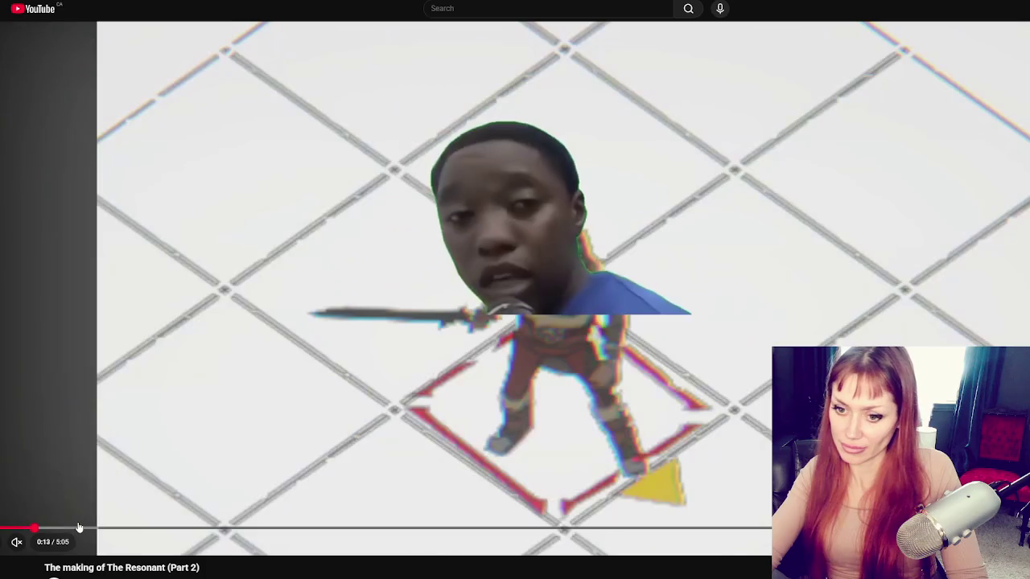
left_click(82, 529)
left_click(143, 528)
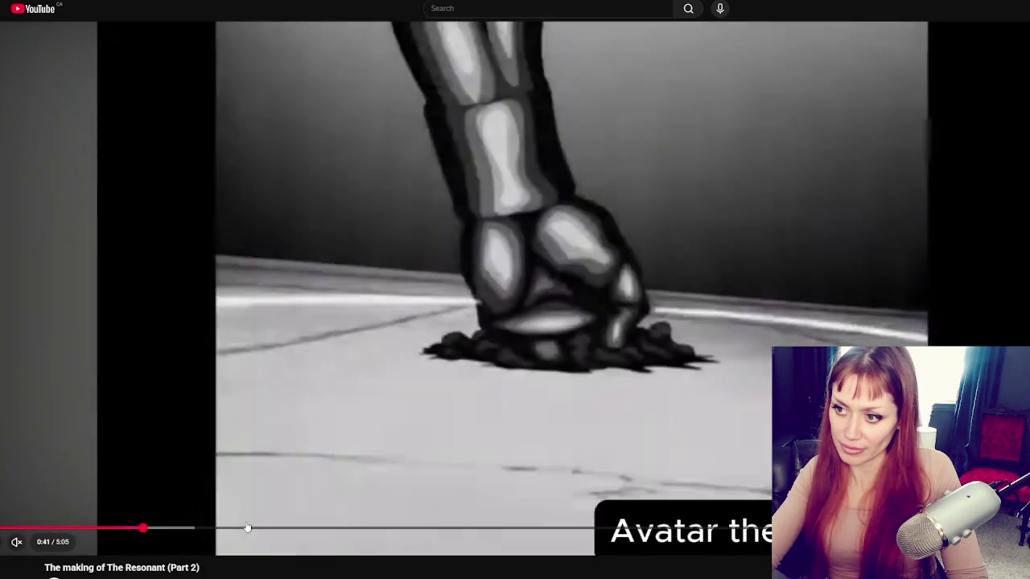
left_click(212, 529)
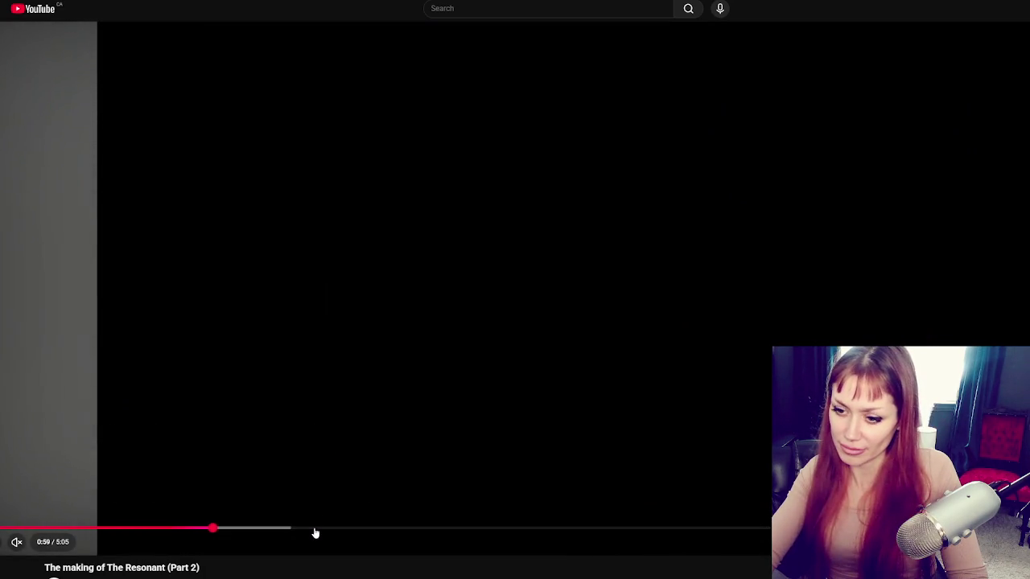
left_click(315, 529)
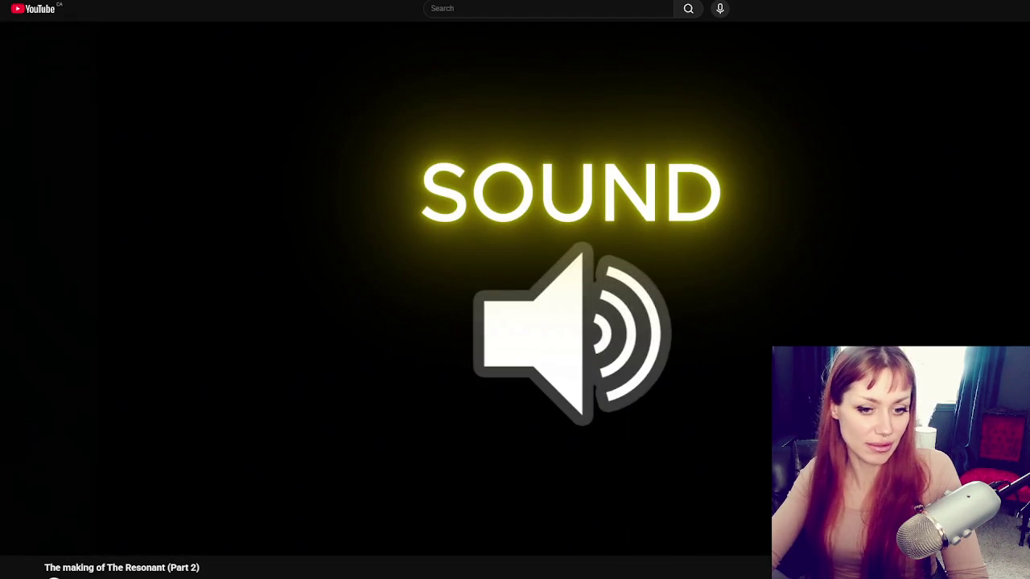
Jump ahead to the 2:18 game footage and then the isometric grid scene.
mouse_move(124, 431)
left_click(513, 528)
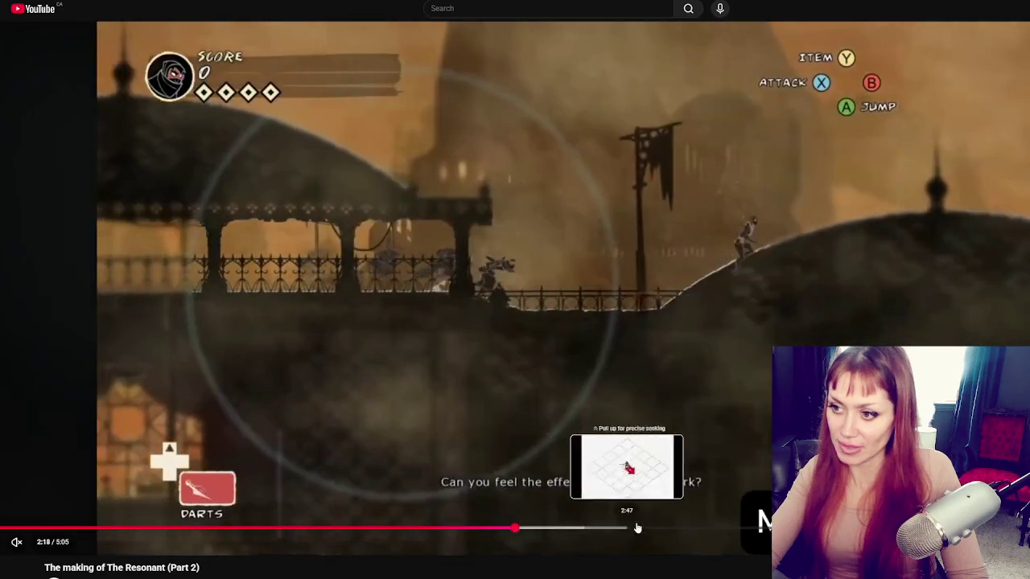
left_click(637, 528)
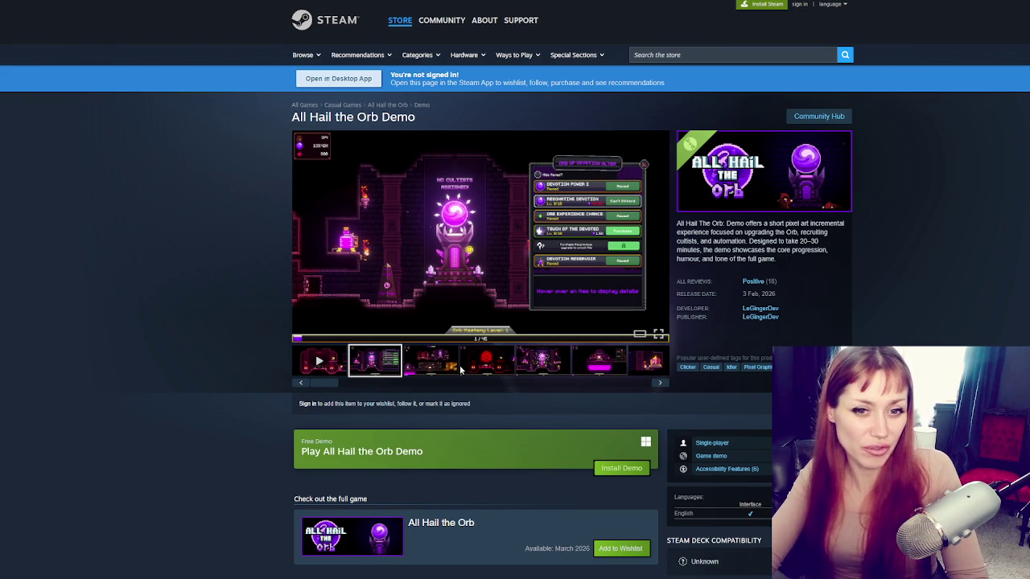
Step through the demo screenshots up to the seventh, the golden trophy room.
left_click(485, 364)
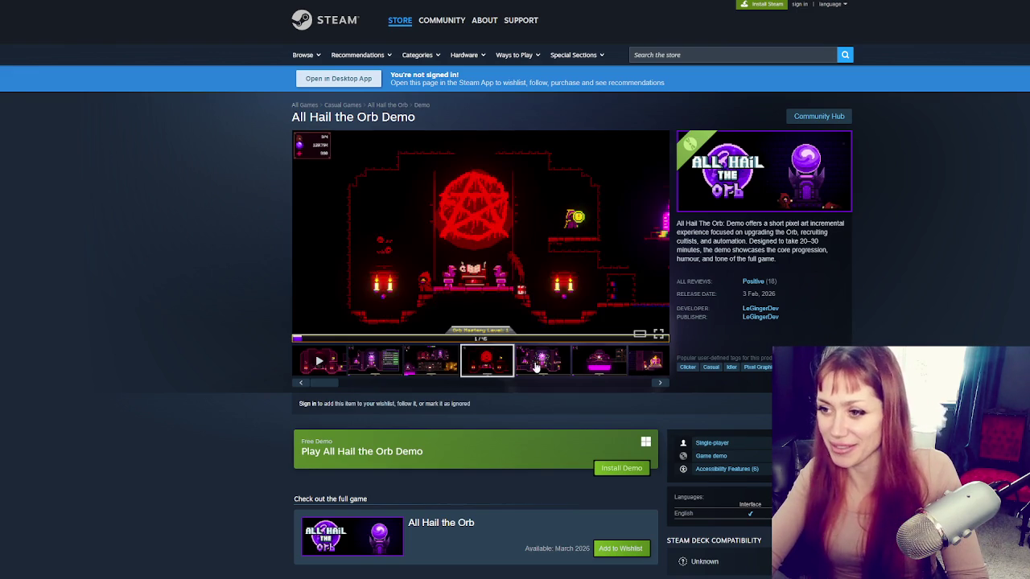
left_click(542, 364)
left_click(599, 363)
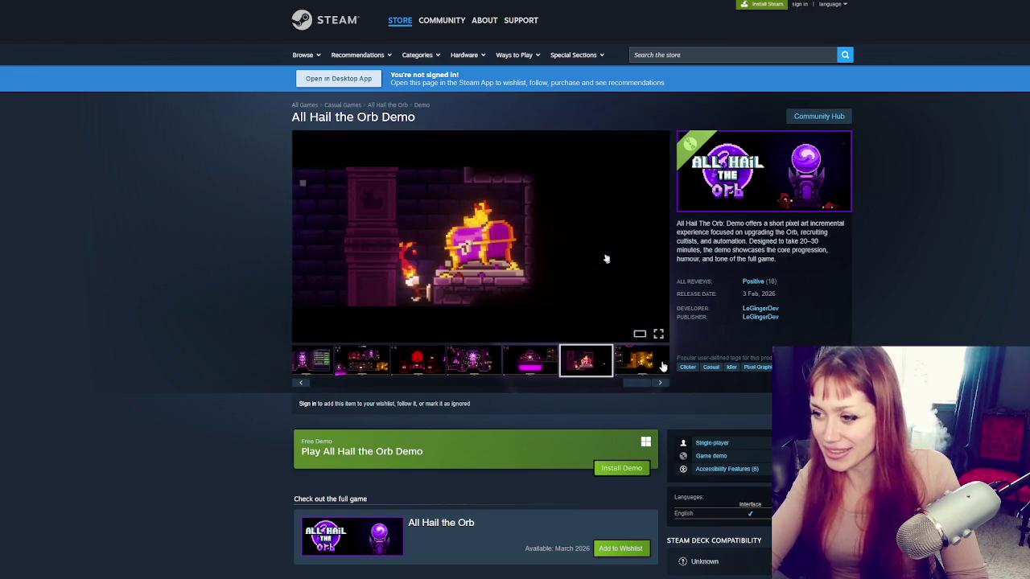
left_click(650, 364)
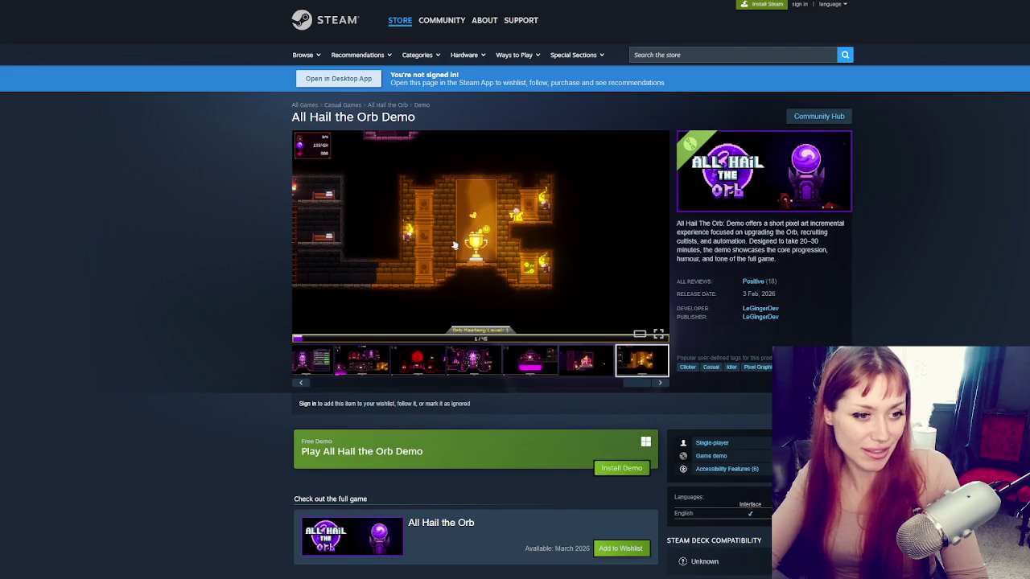